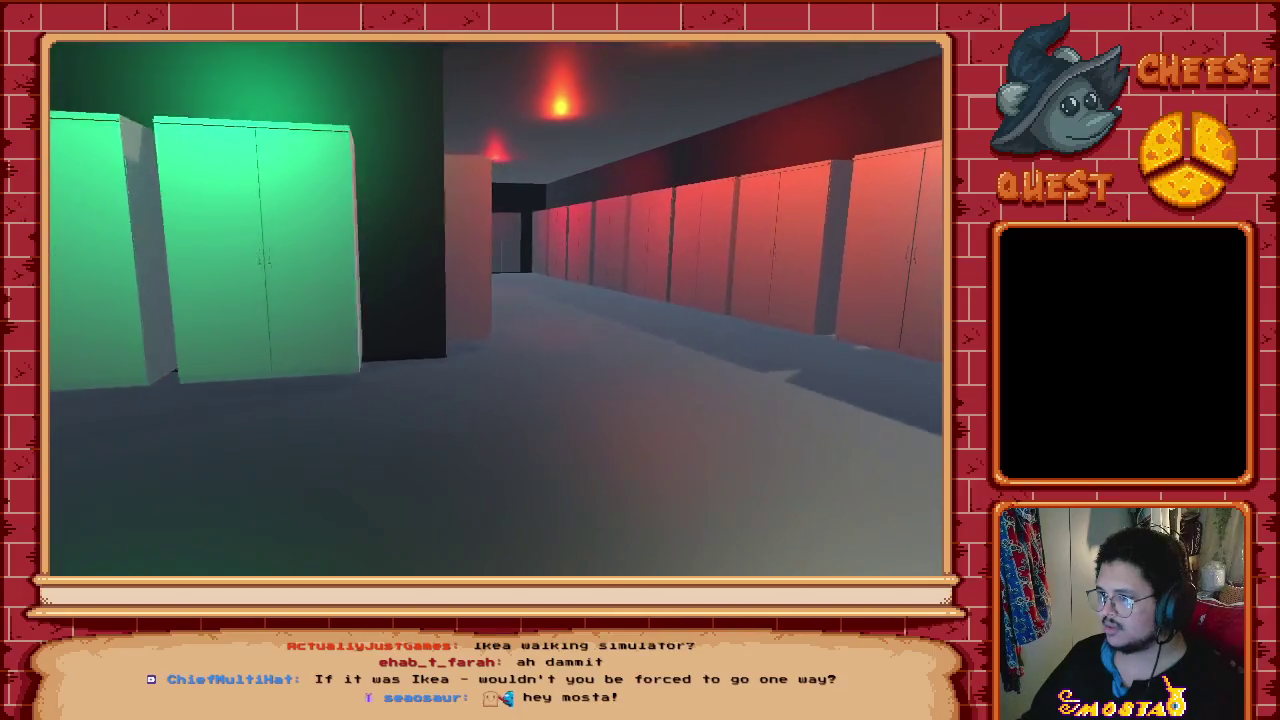
Step: Walk down the red corridor and open each red wardrobe to check its shelves
{"action": "key", "text": "w"}
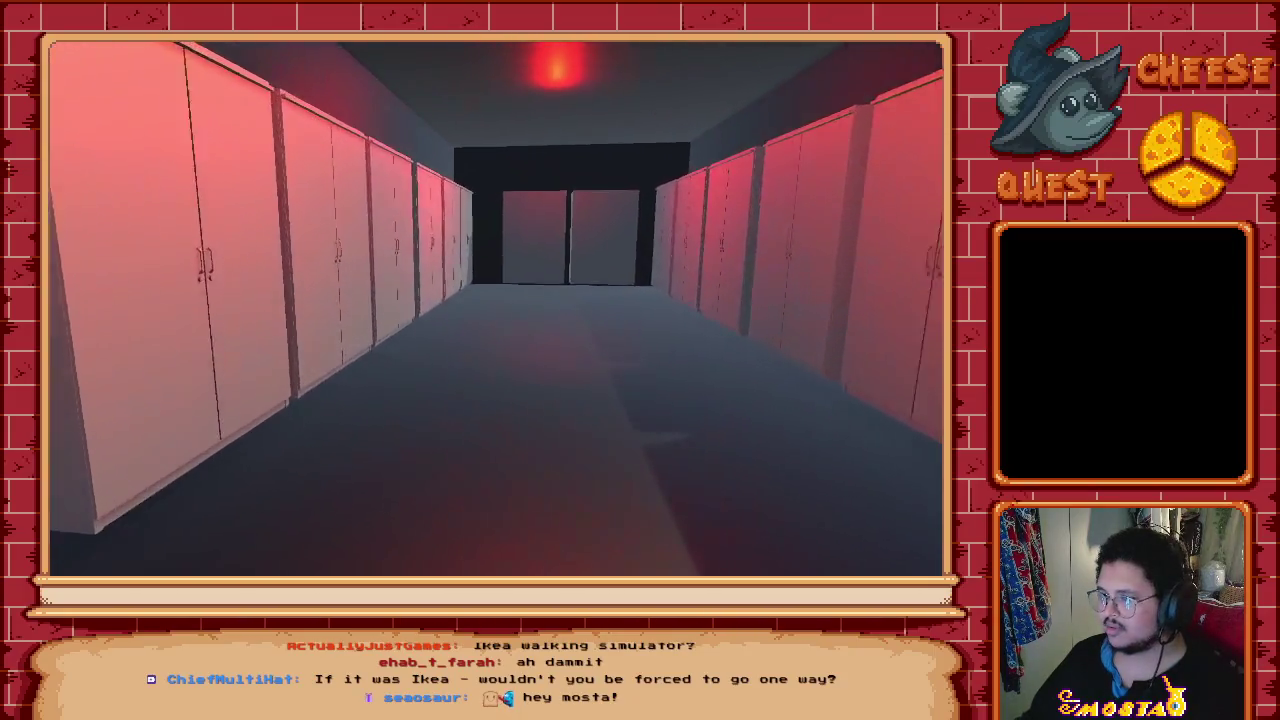
{"action": "key", "text": "w"}
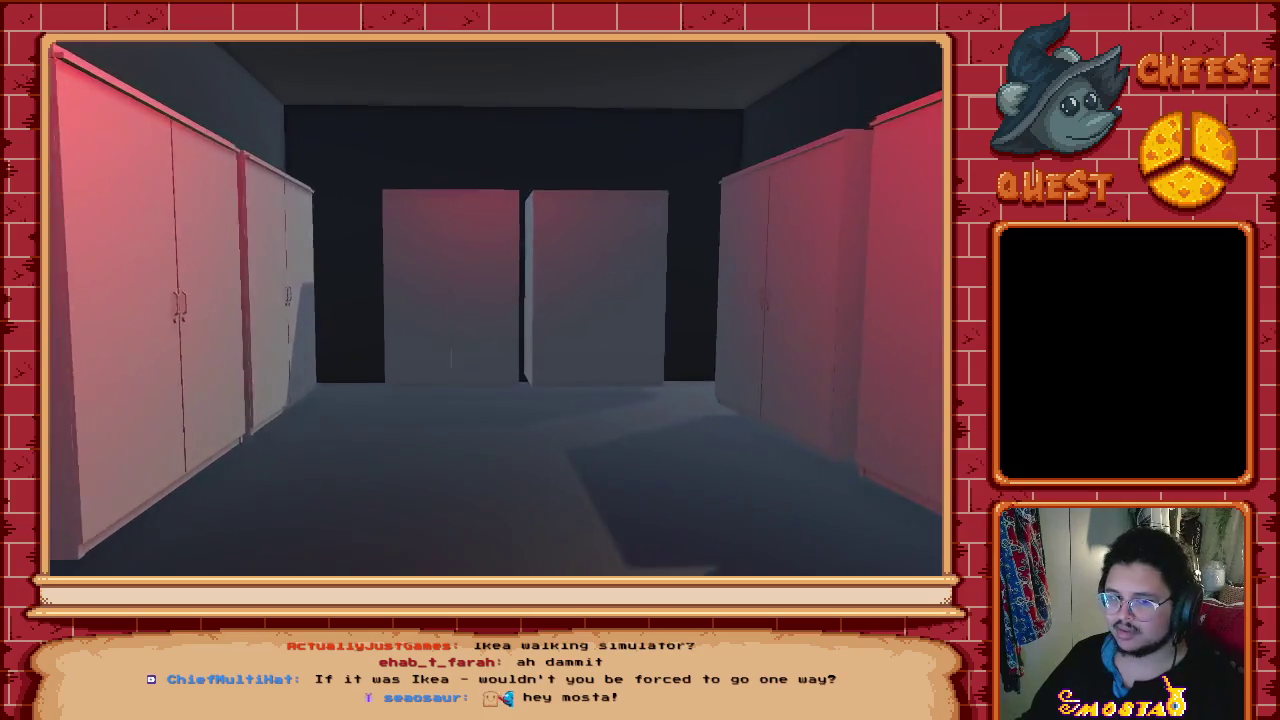
{"action": "key", "text": "e"}
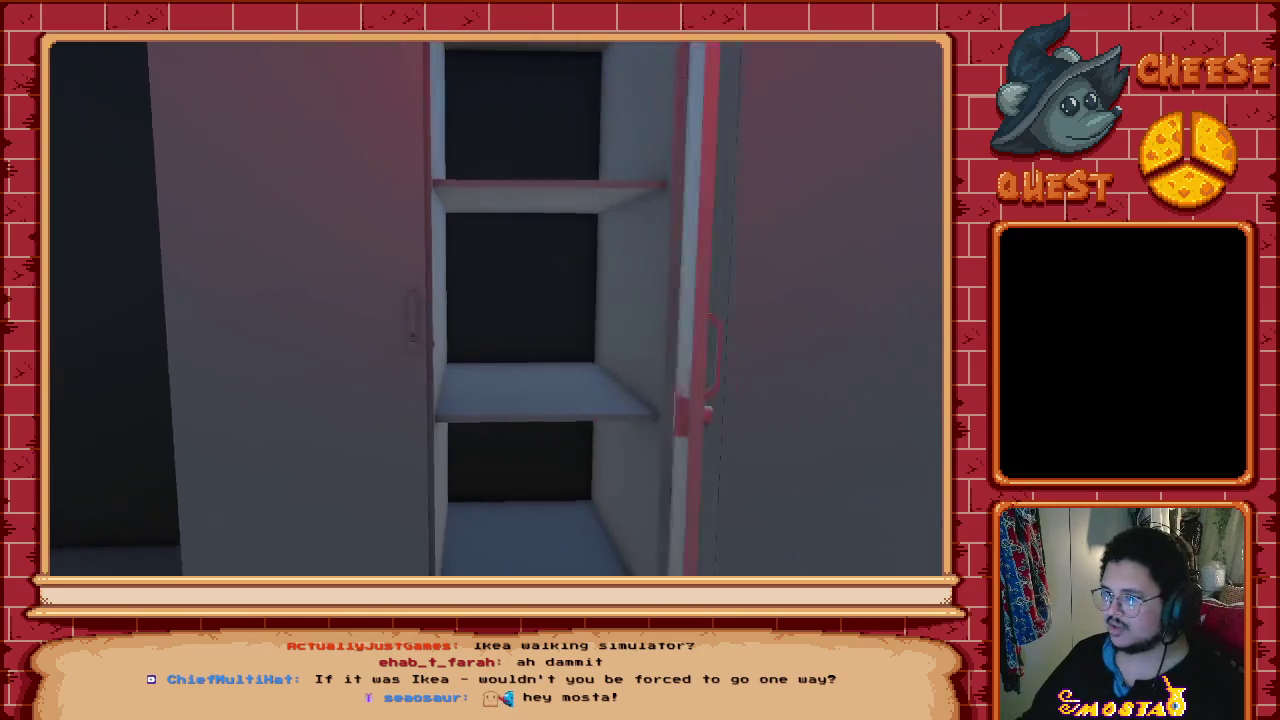
{"action": "key", "text": "e"}
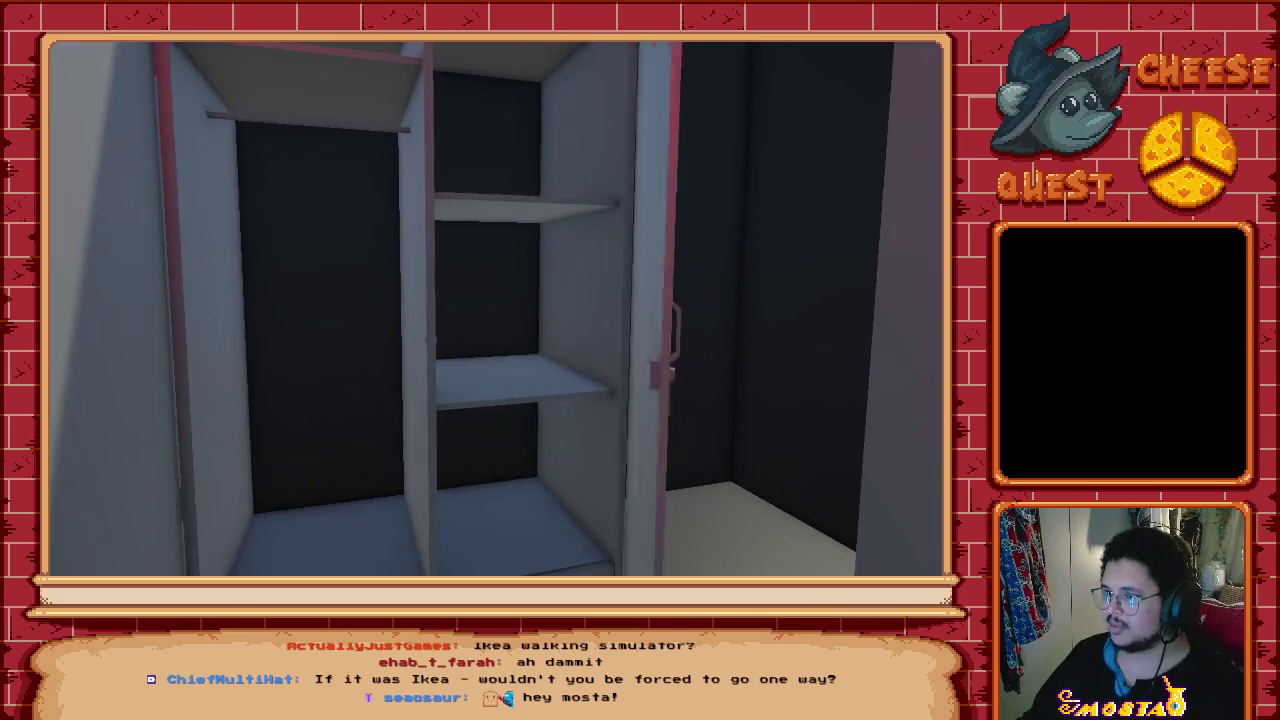
{"action": "key", "text": "w"}
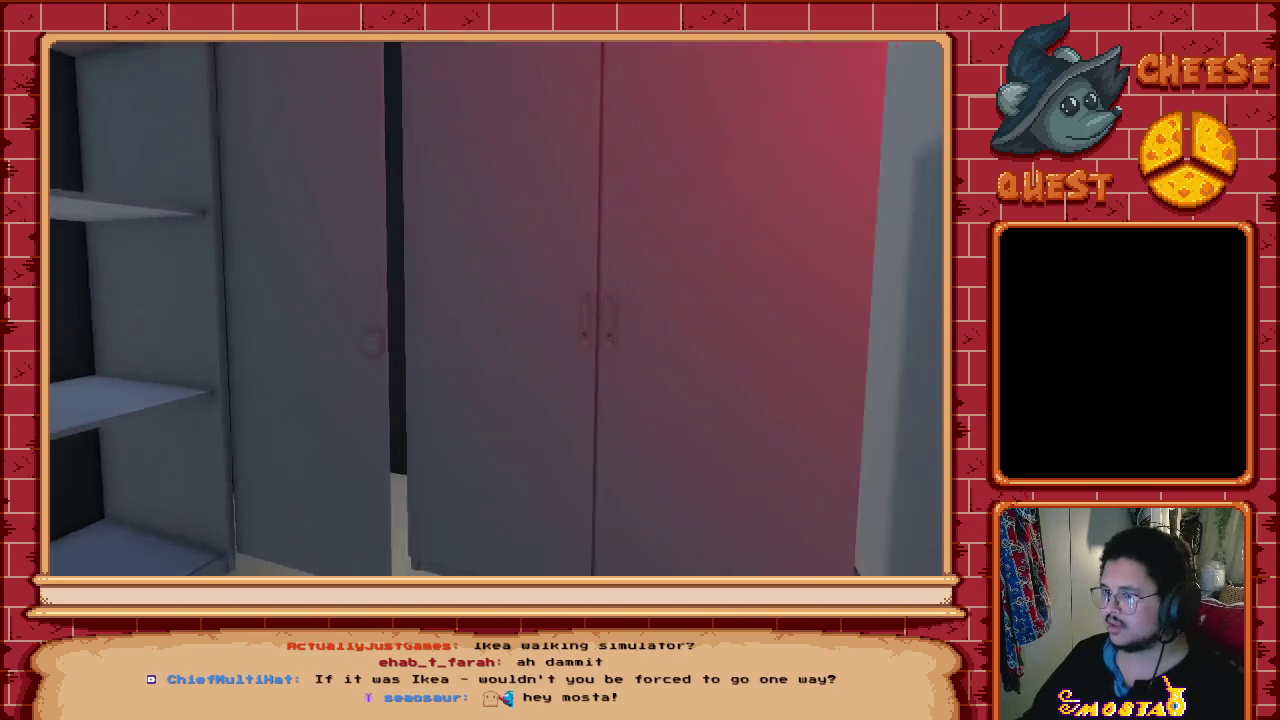
{"action": "key", "text": "e"}
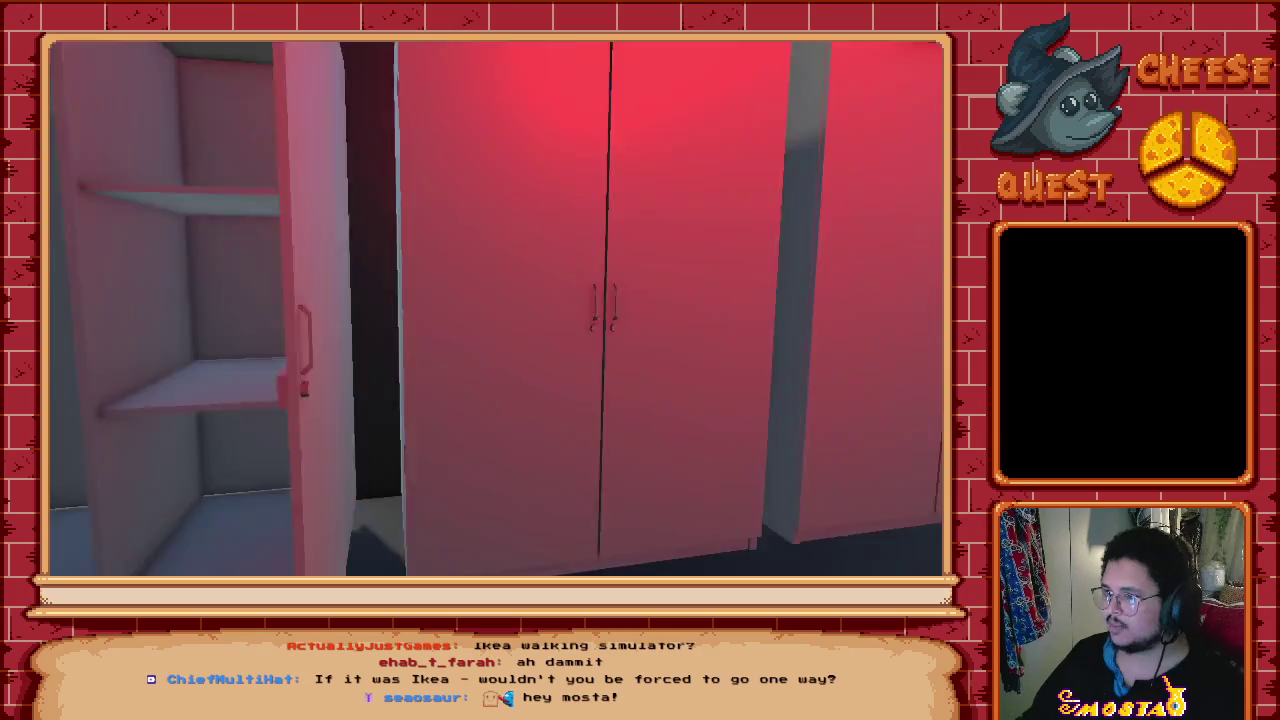
{"action": "key", "text": "e"}
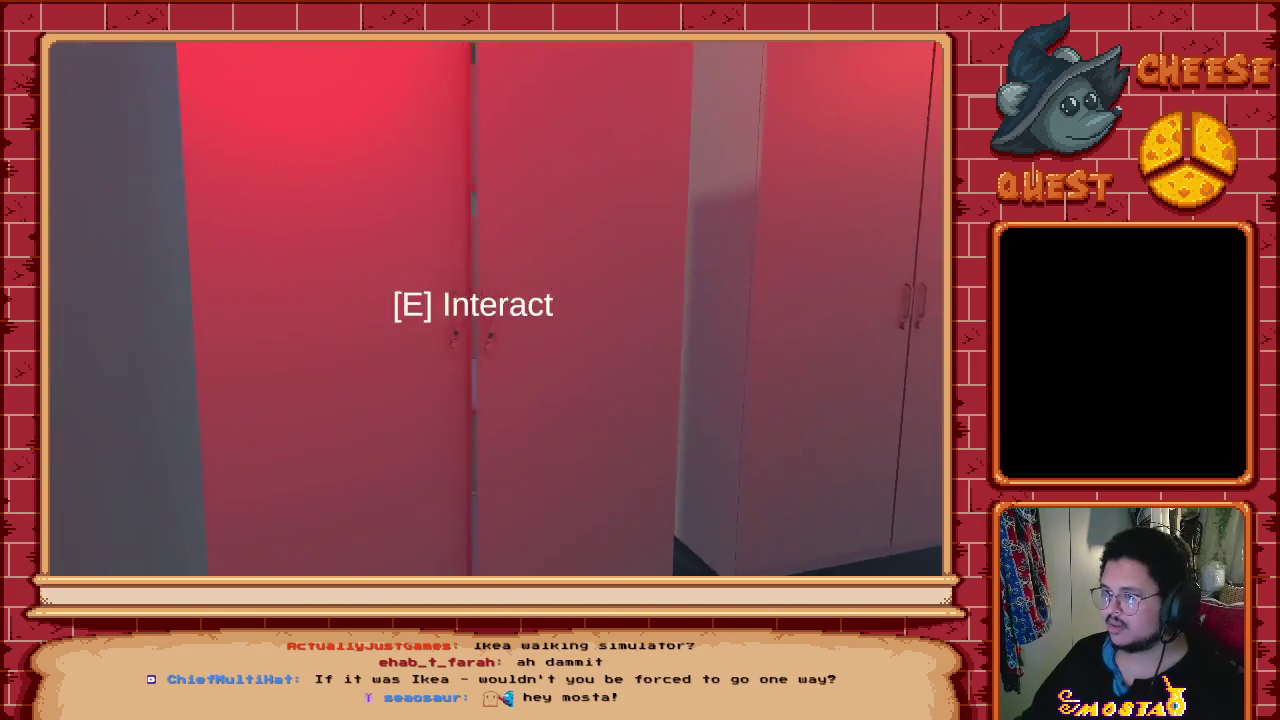
{"action": "key", "text": "e"}
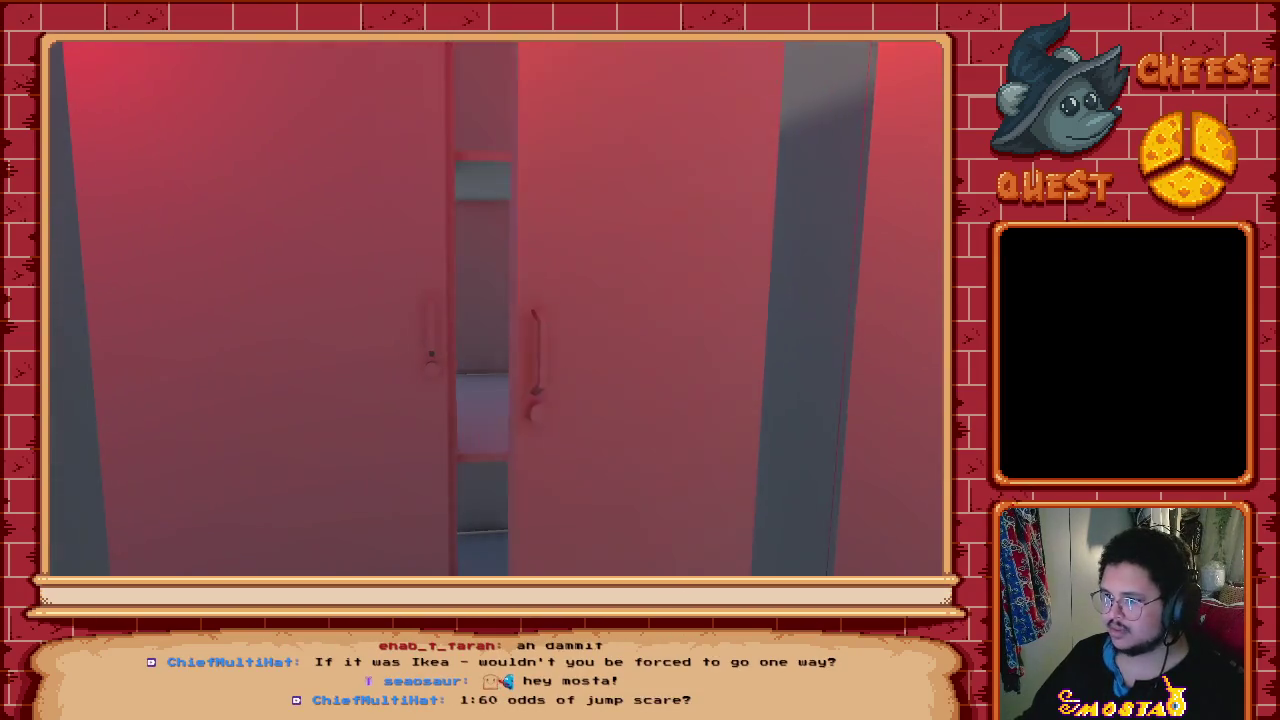
{"action": "key", "text": "e"}
Step: Cross the pink-lit wardrobe room to the green-lit wardrobes and open one
{"action": "key", "text": "w"}
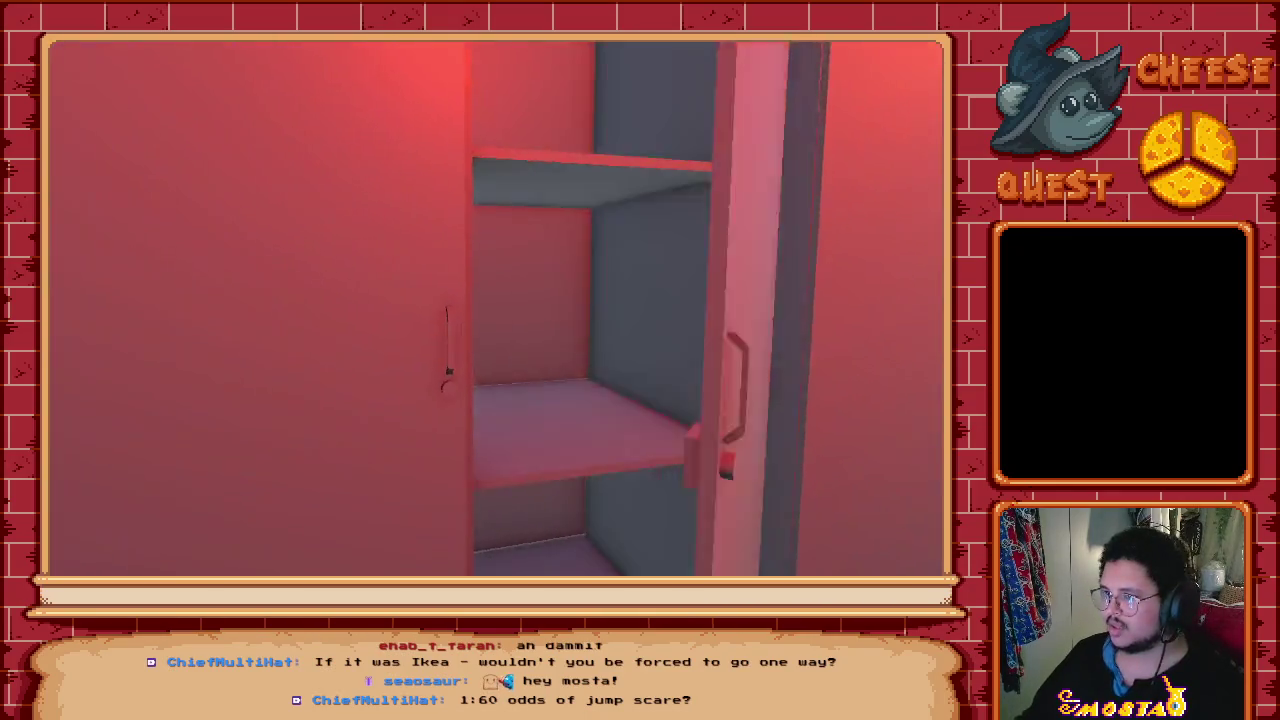
{"action": "key", "text": "w"}
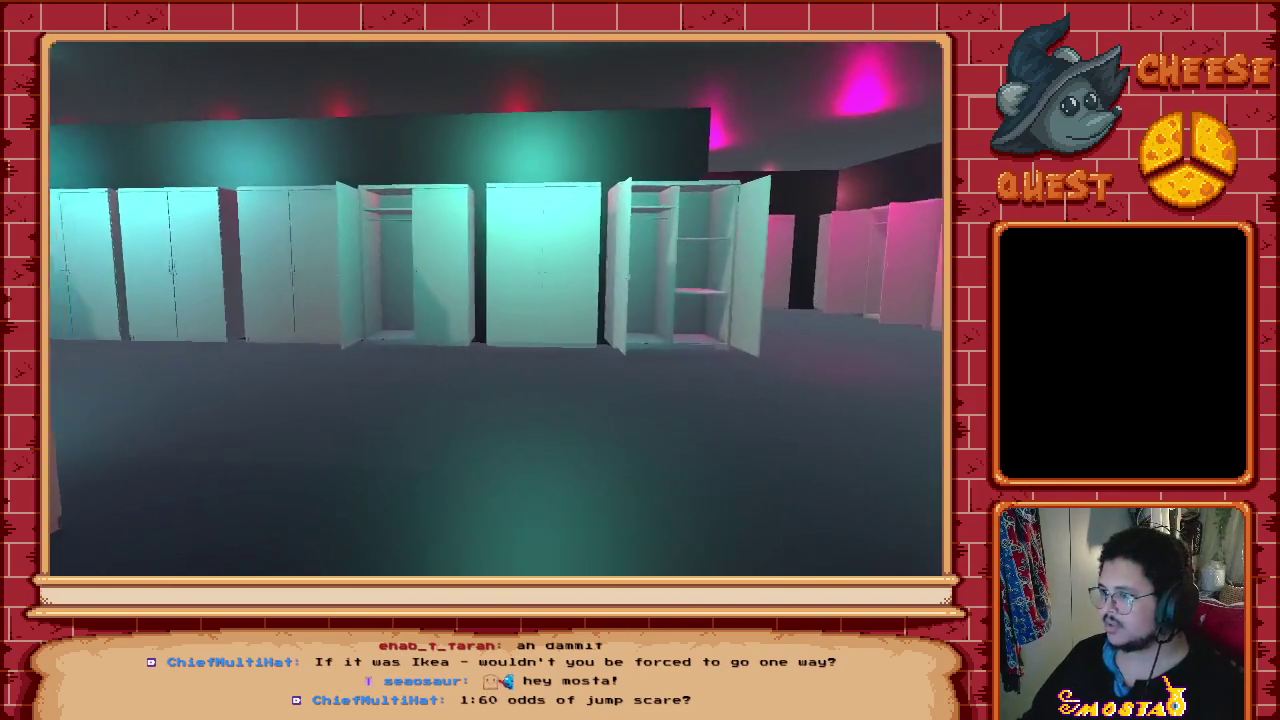
{"action": "key", "text": "w"}
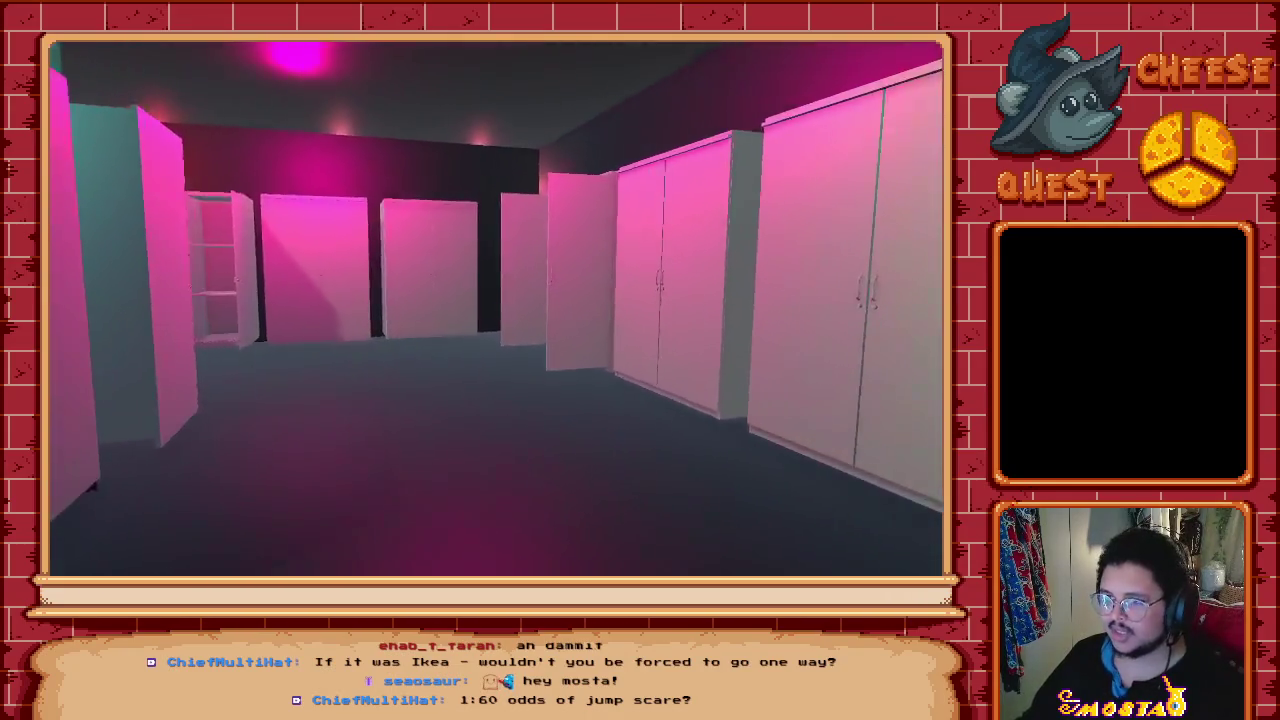
{"action": "key", "text": "w"}
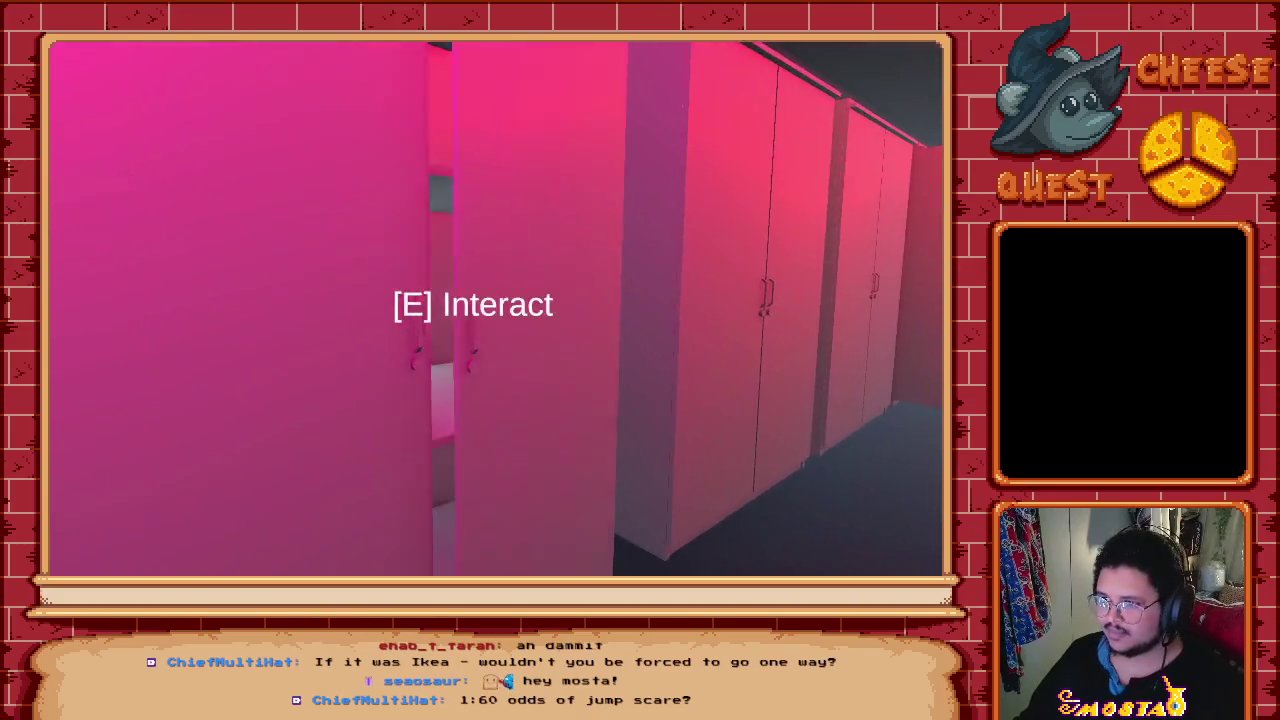
{"action": "key", "text": "w"}
{"action": "key", "text": "w"}
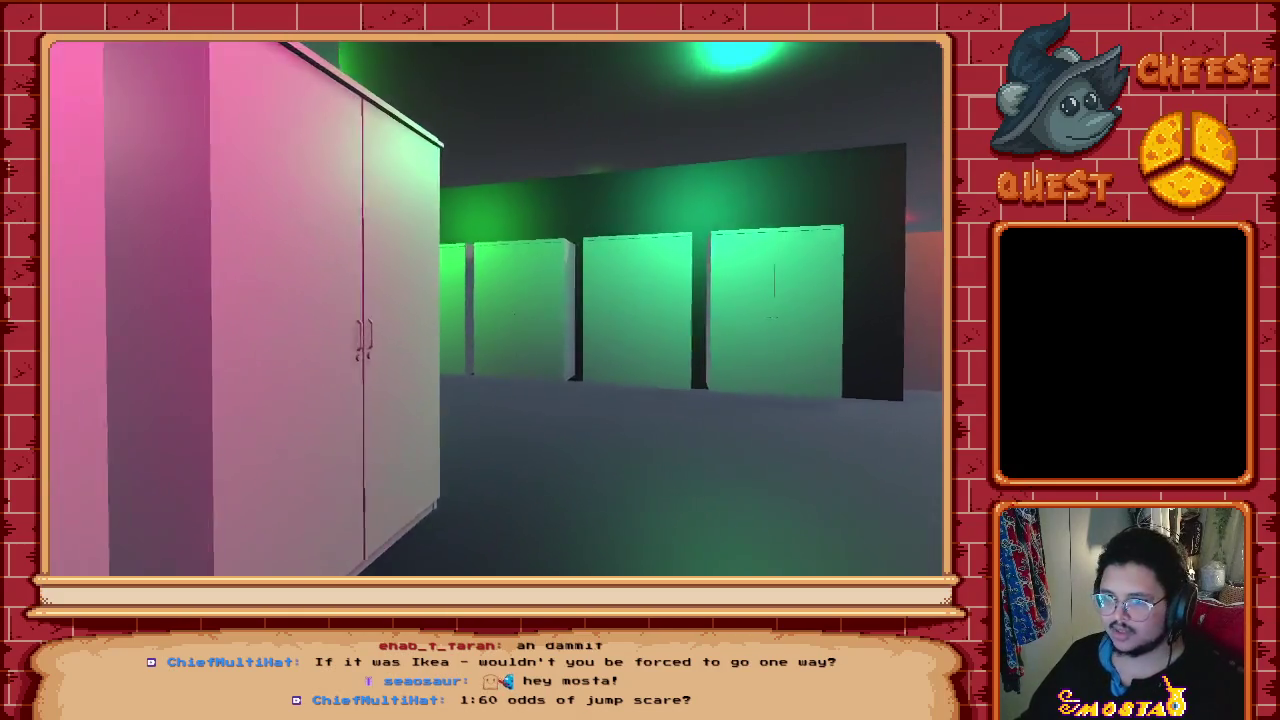
{"action": "key", "text": "w"}
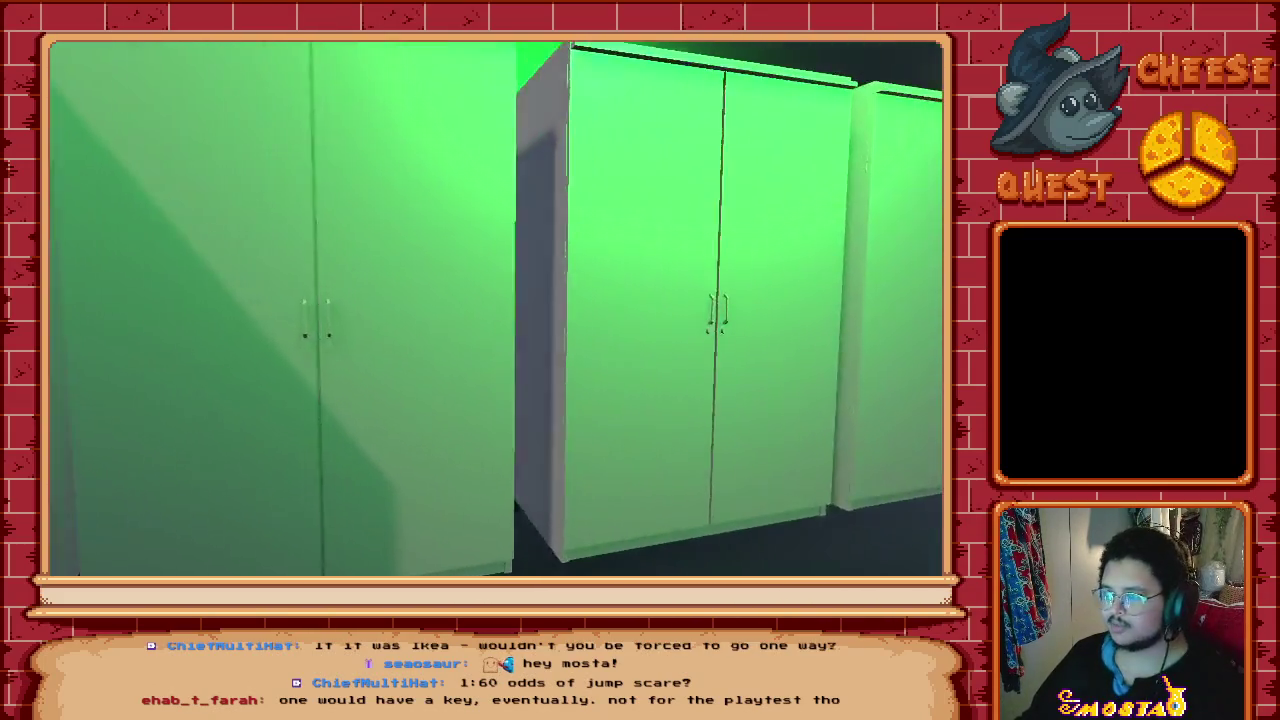
{"action": "key", "text": "e"}
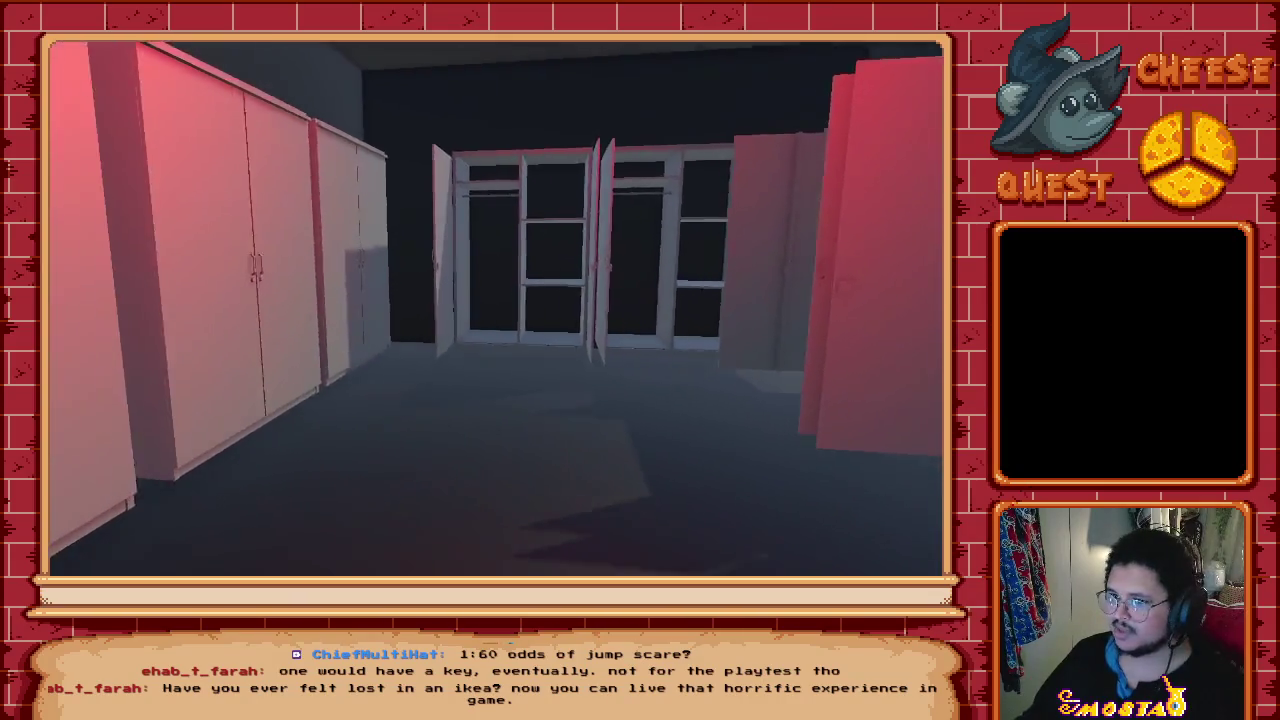
Step: Open the wardrobe at the end of the blue-lit corridor
{"action": "key", "text": "e"}
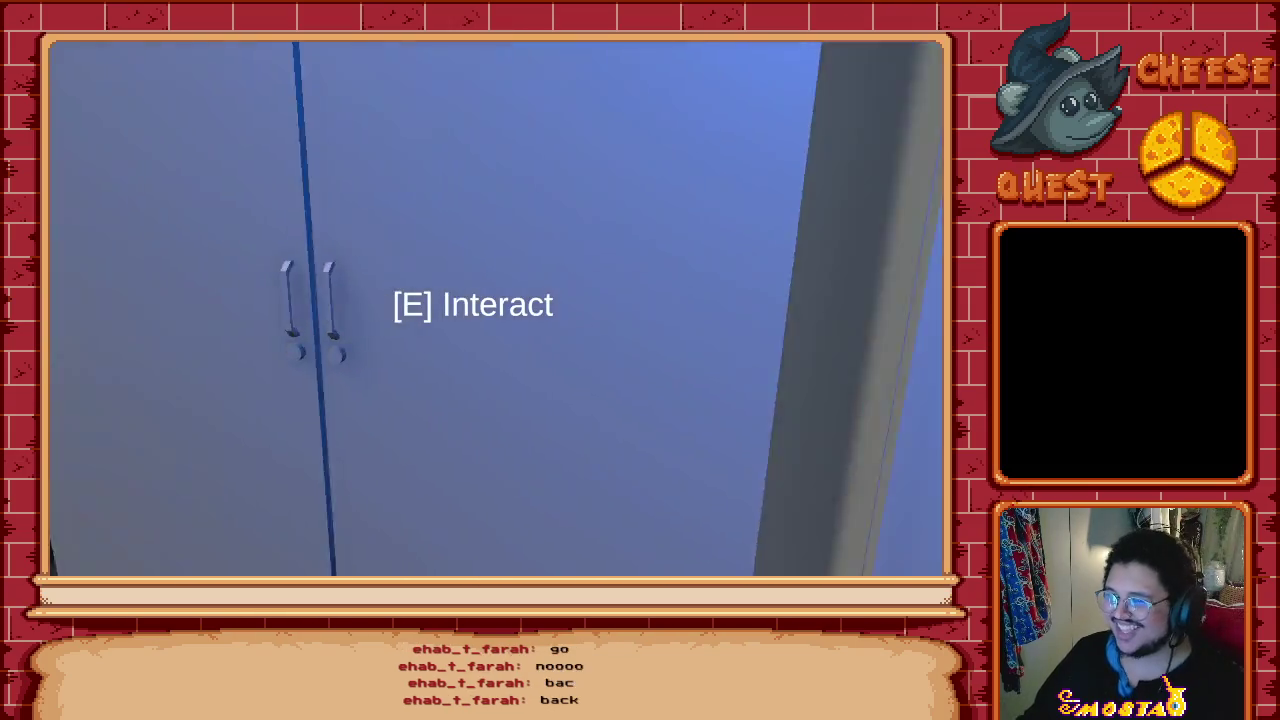
Step: Open the blue wardrobe and a second wardrobe to reveal their empty shelves
{"action": "key", "text": "e"}
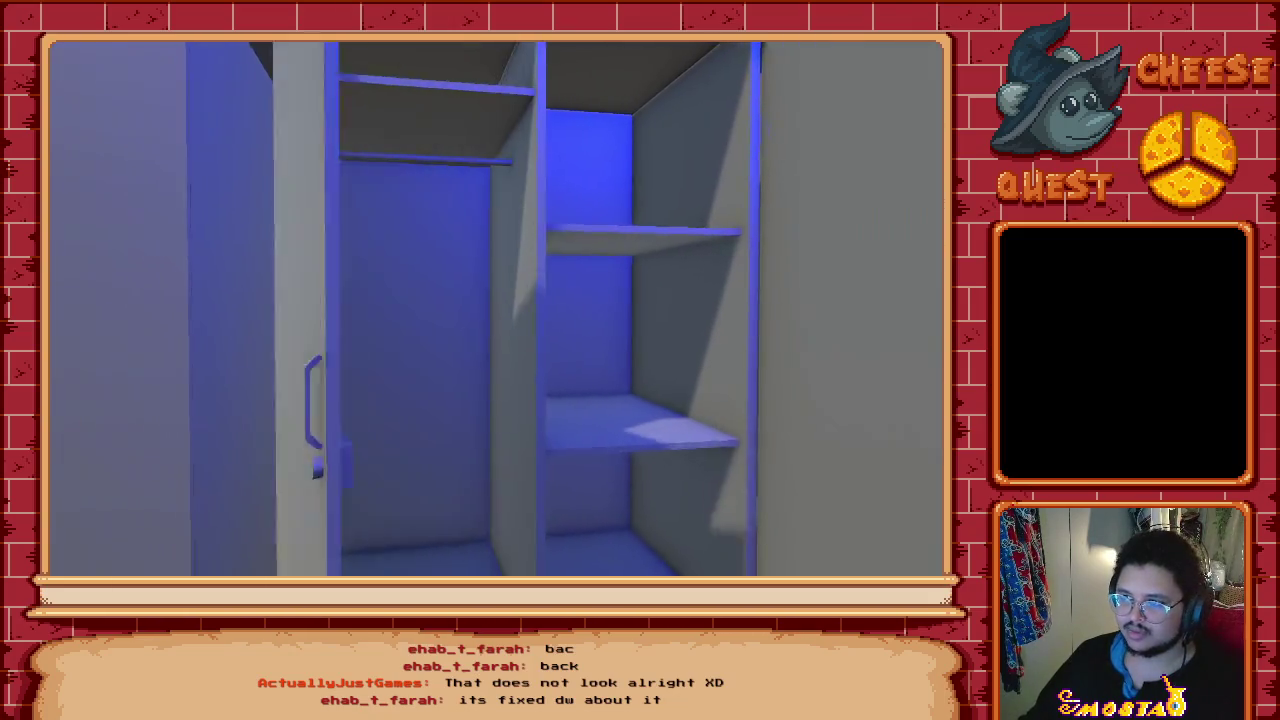
{"action": "key", "text": "e"}
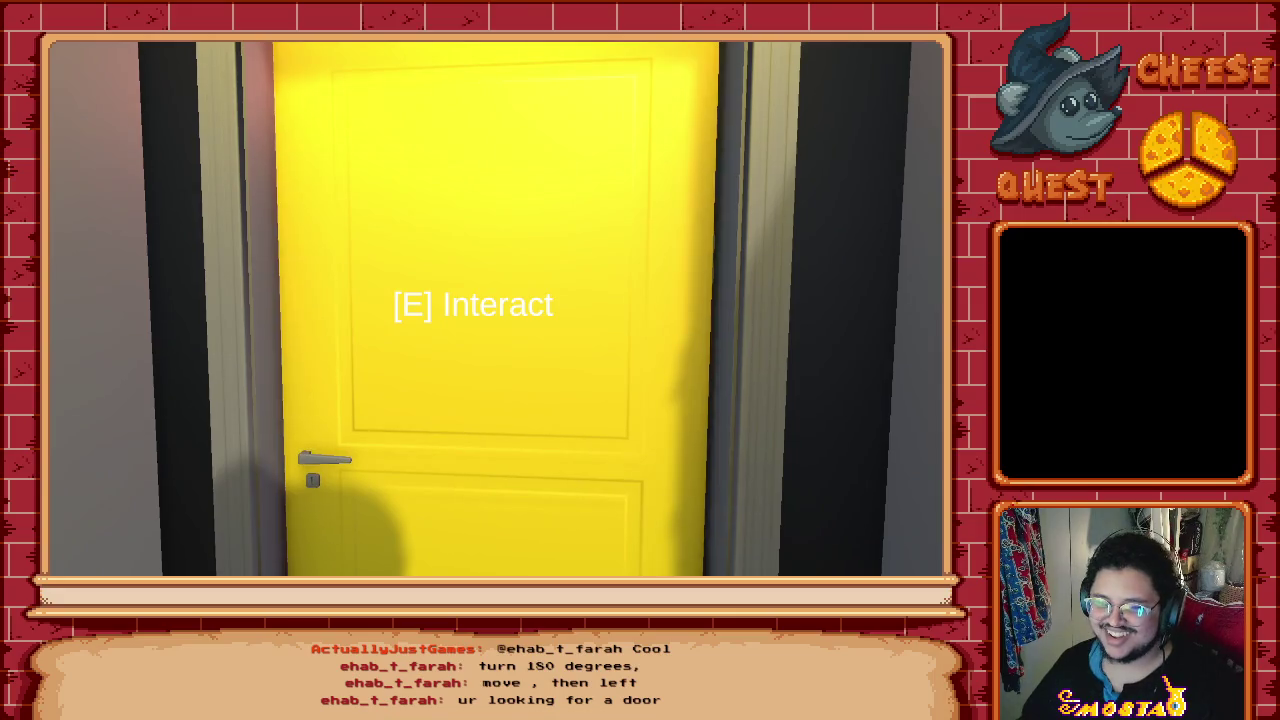
Step: Go through the glowing yellow door into the dark bed hall
{"action": "key", "text": "e"}
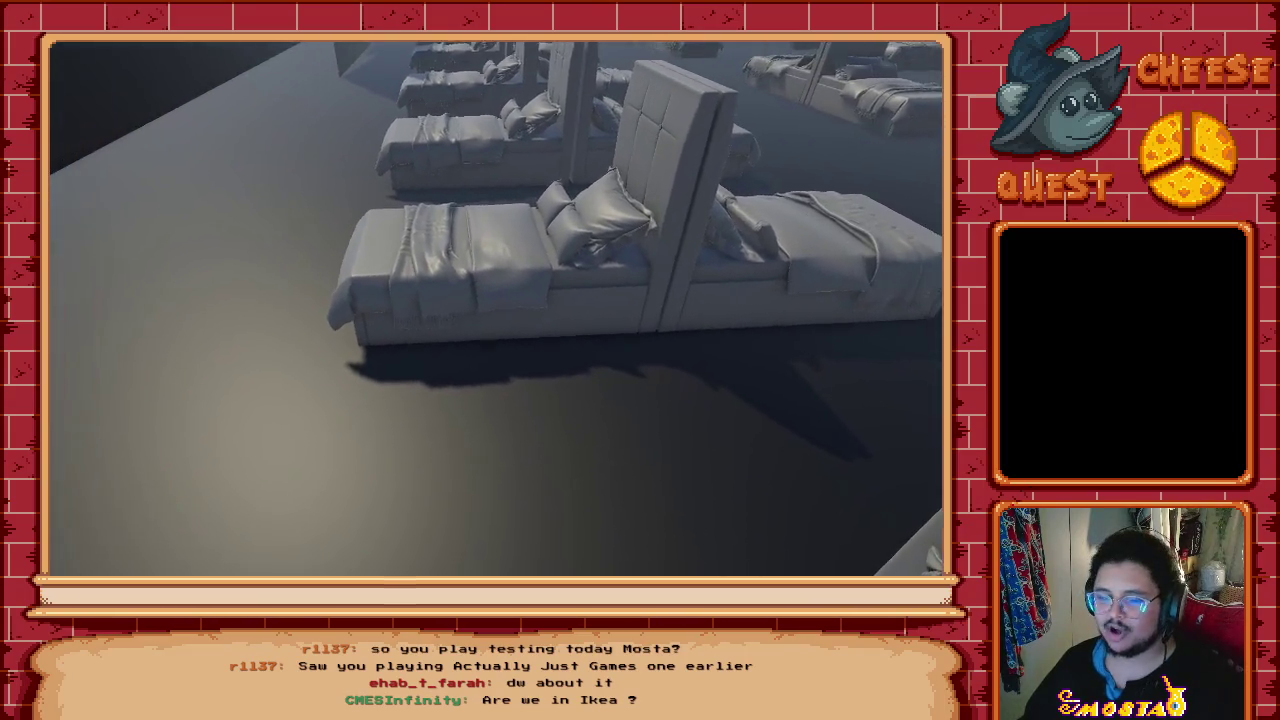
Step: Cross the rows of grey beds to reach the yellow-glowing bed
{"action": "key", "text": "w"}
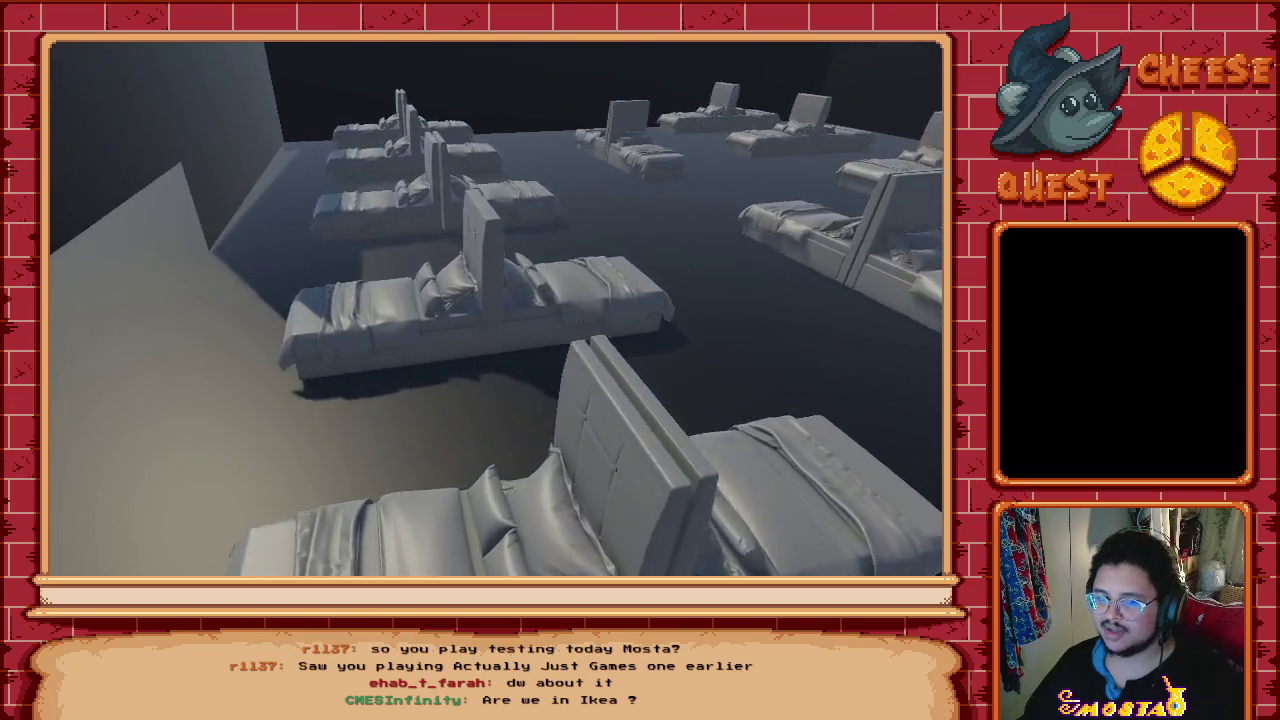
{"action": "key", "text": "w"}
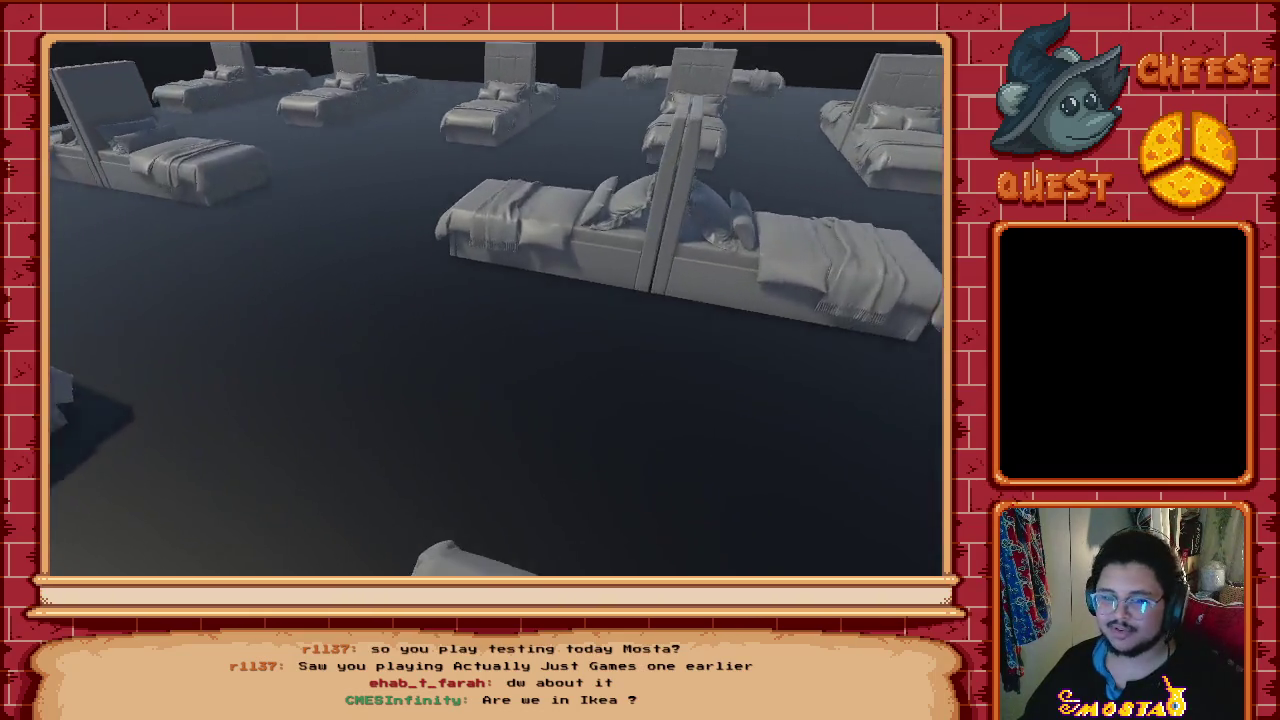
{"action": "key", "text": "w"}
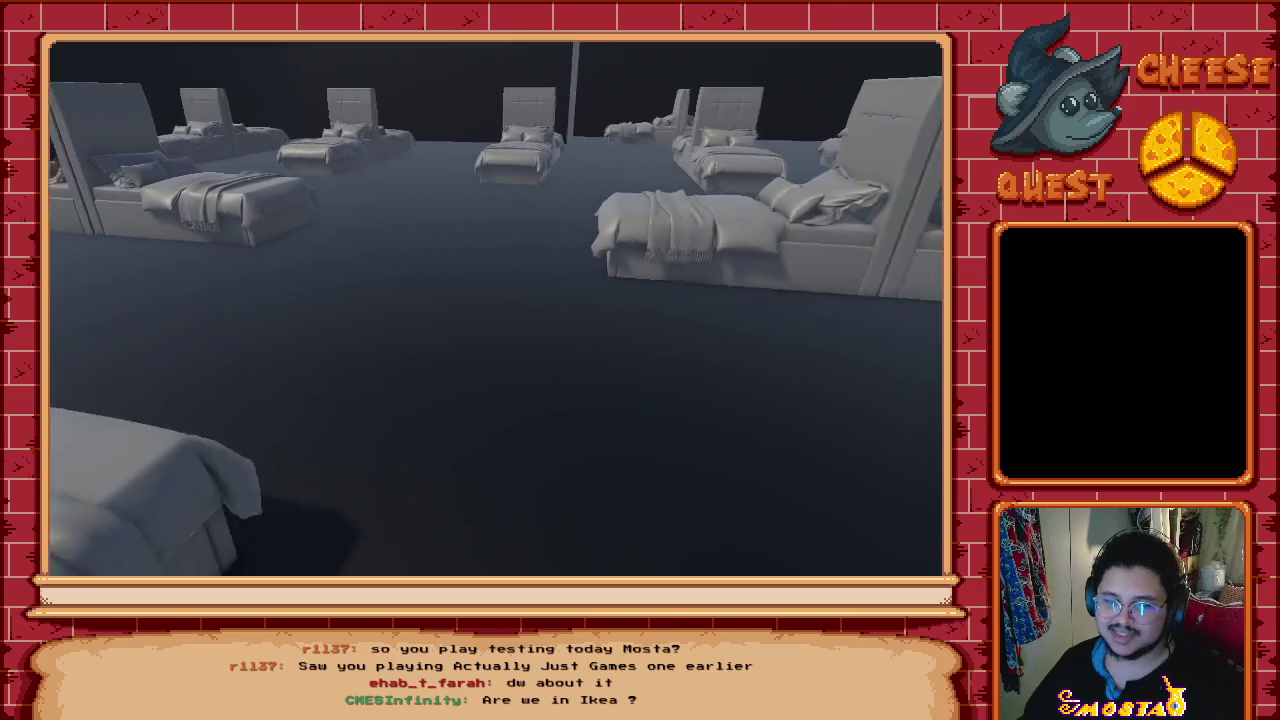
{"action": "key", "text": "w"}
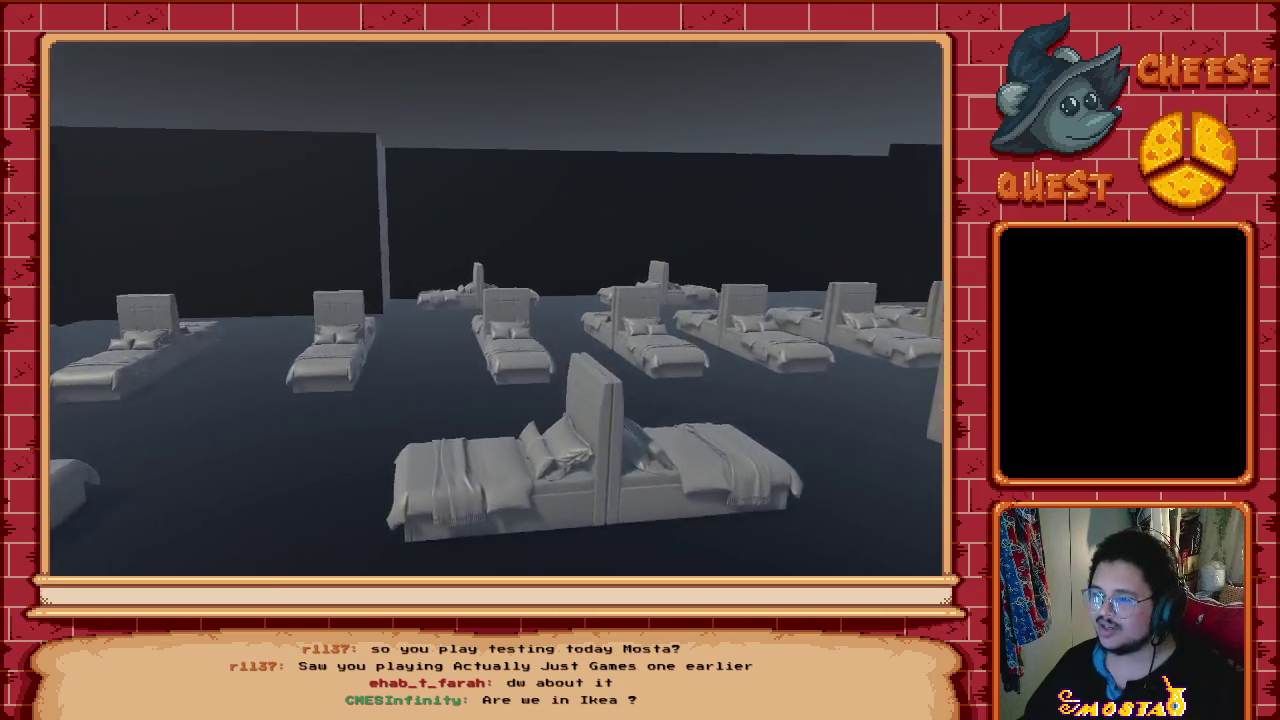
{"action": "key", "text": "w"}
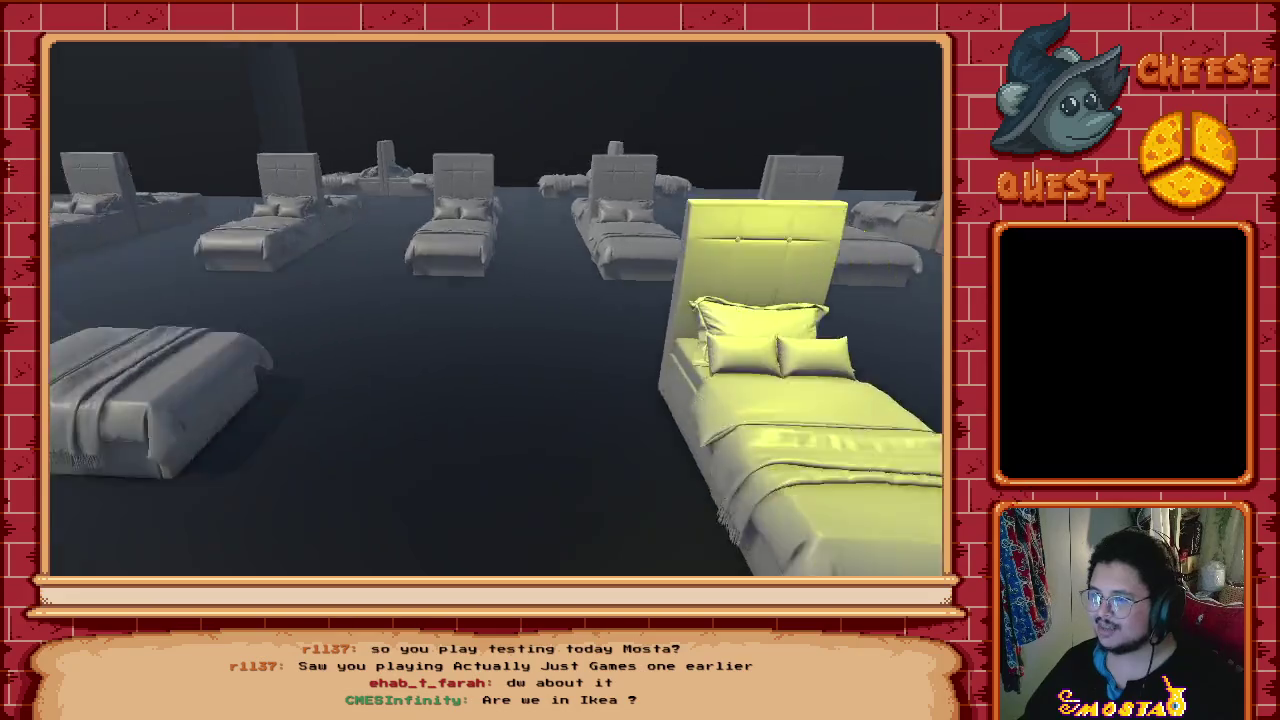
Step: Face the yellow-glowing bed and interact with it
{"action": "key", "text": "w"}
{"action": "key", "text": "w"}
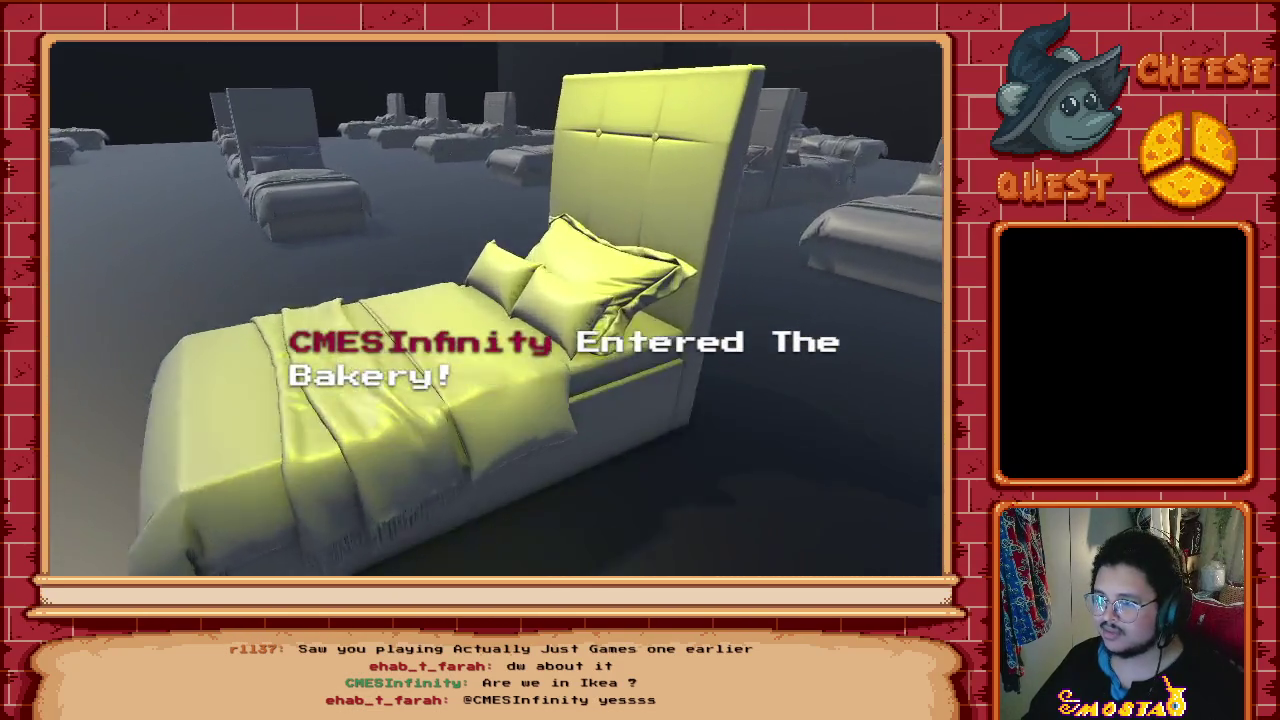
{"action": "key", "text": "e"}
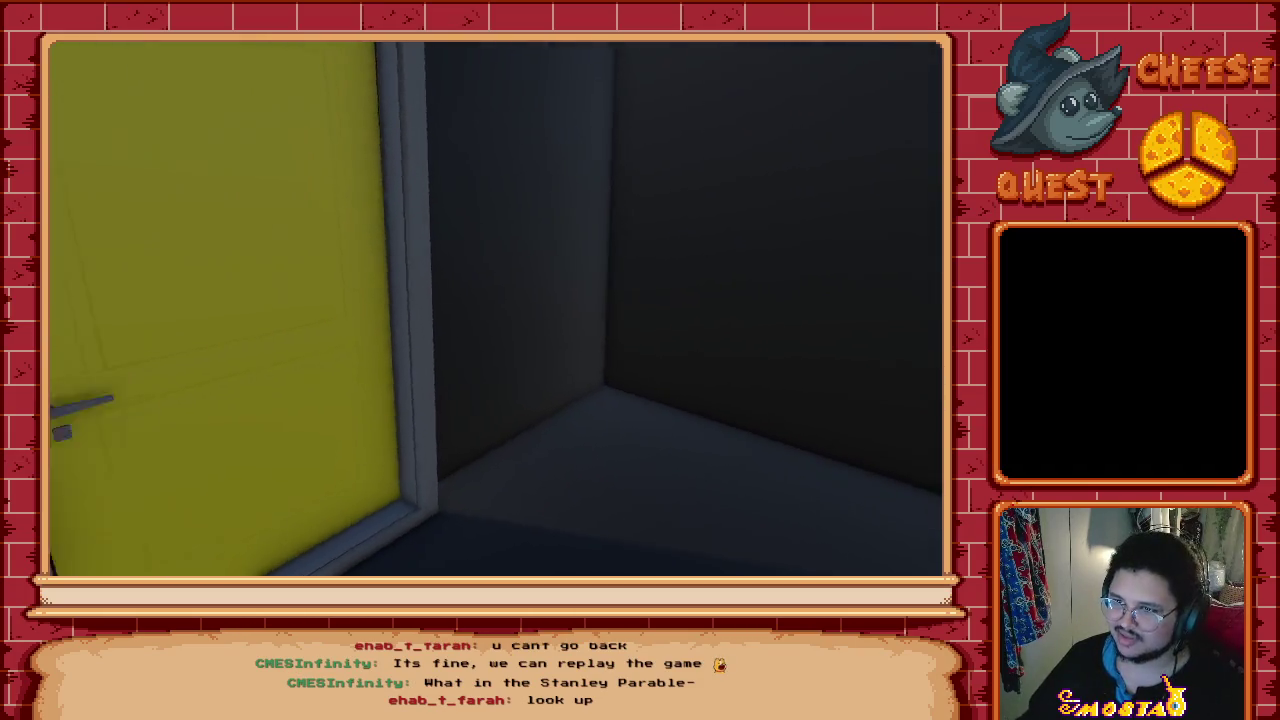
Step: Go through the yellow door into the large dark empty room
{"action": "key", "text": "e"}
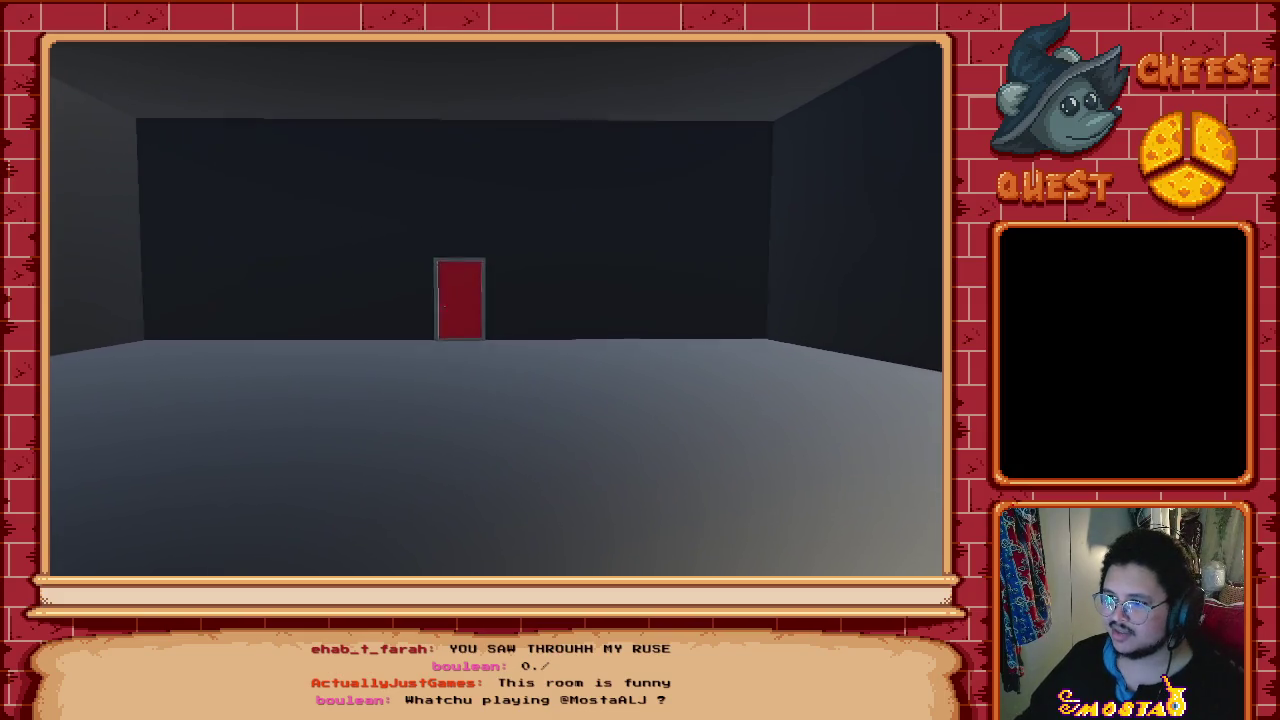
Step: Open the red door on the far wall to end the run
{"action": "key", "text": "e"}
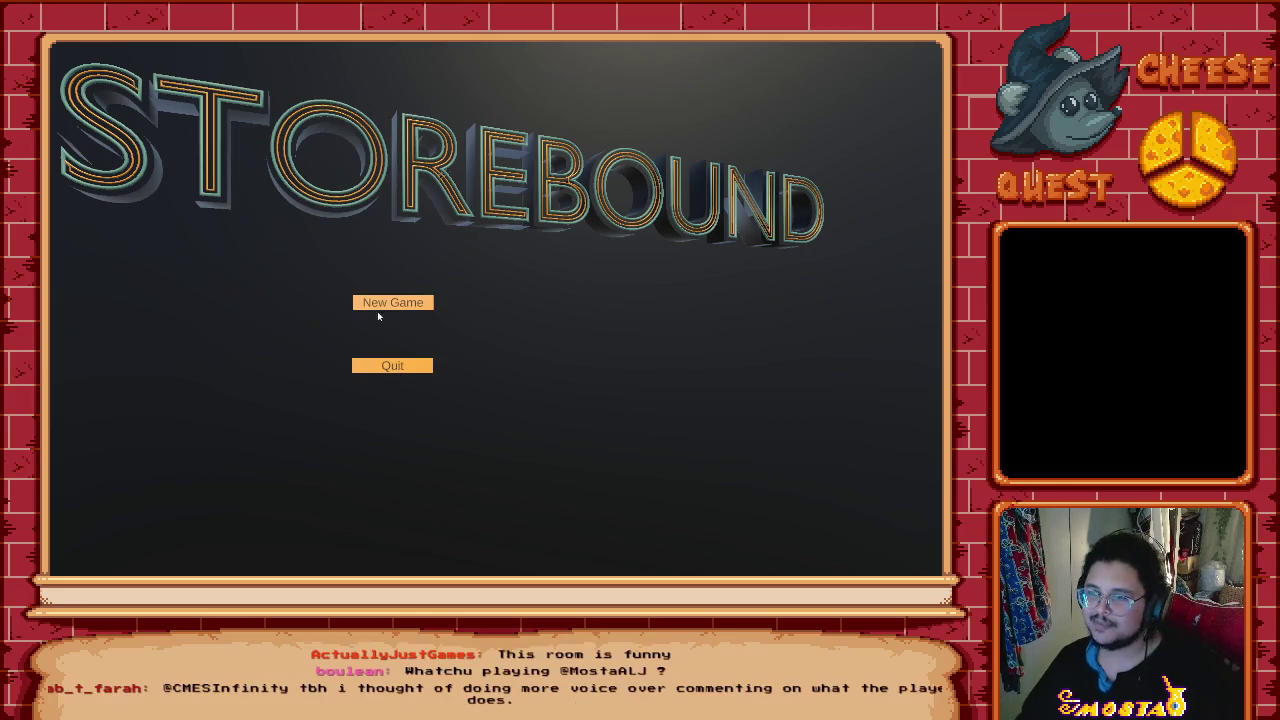
Step: Start a New Game and walk forward down the grey corridor
{"action": "left_click", "coordinate": [385, 305]}
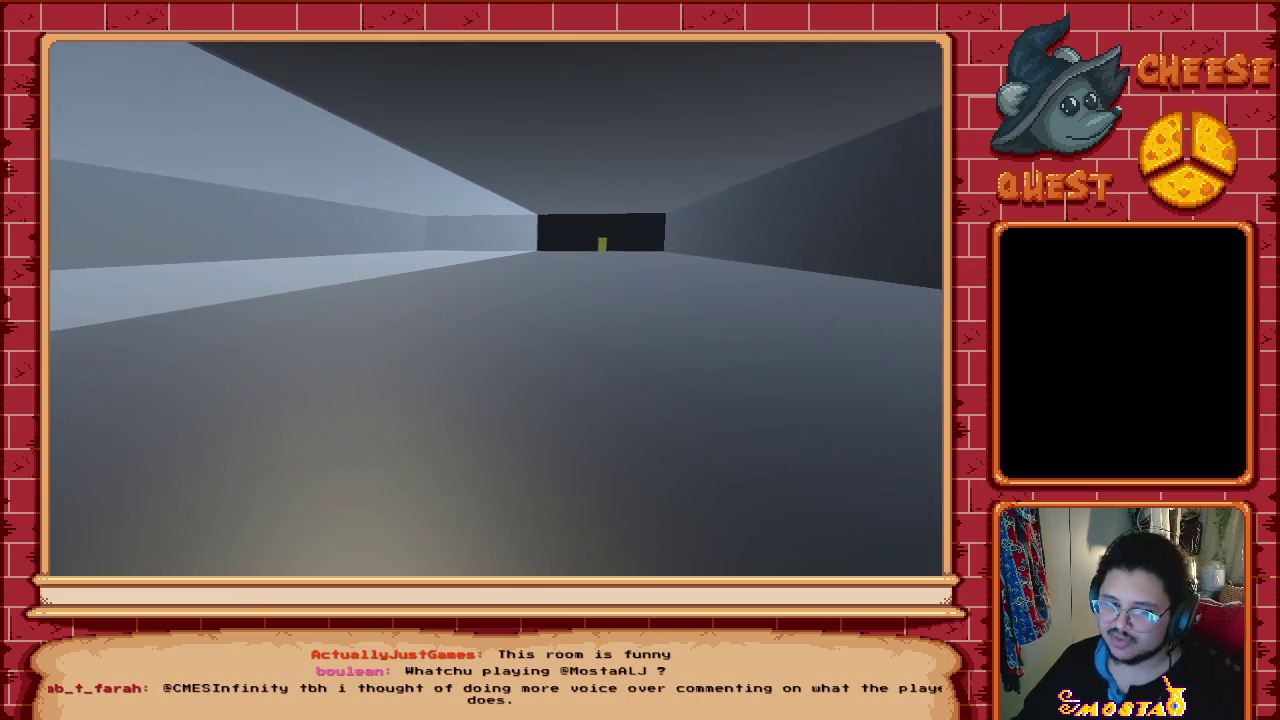
{"action": "key", "text": "w"}
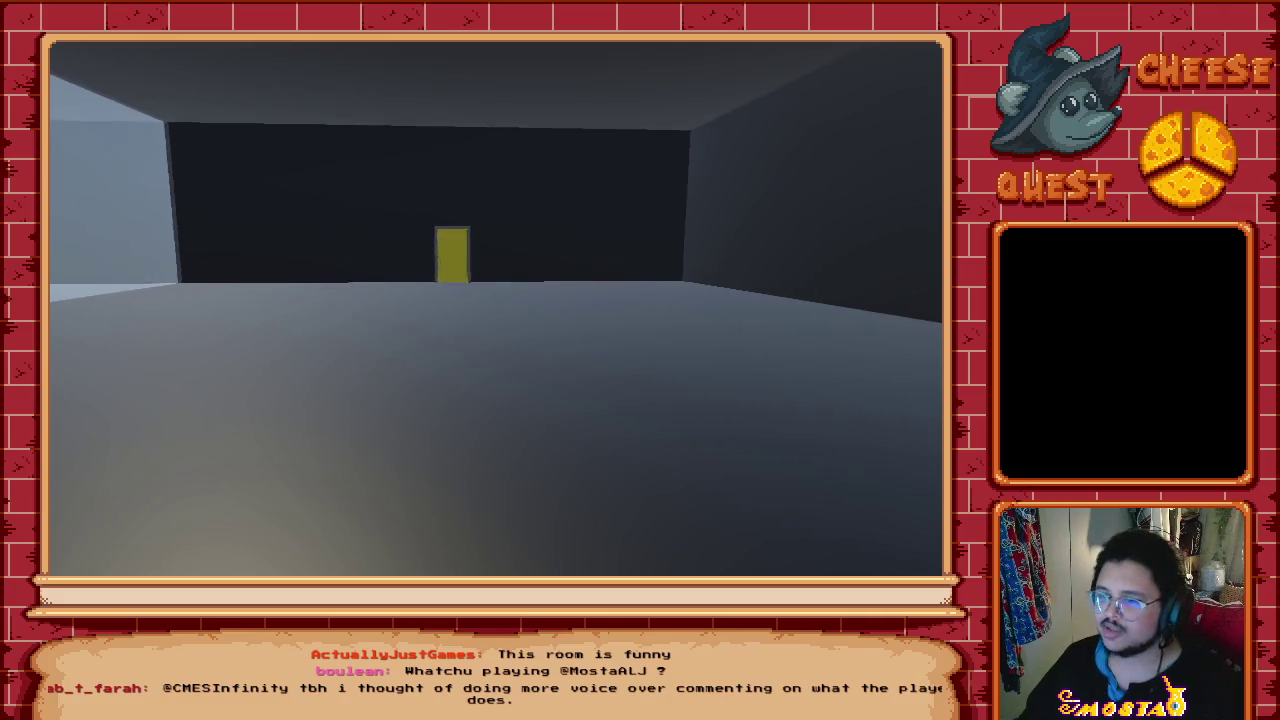
Step: Open the first yellow door and walk the pink-lit wardrobe corridor to the next one
{"action": "key", "text": "w"}
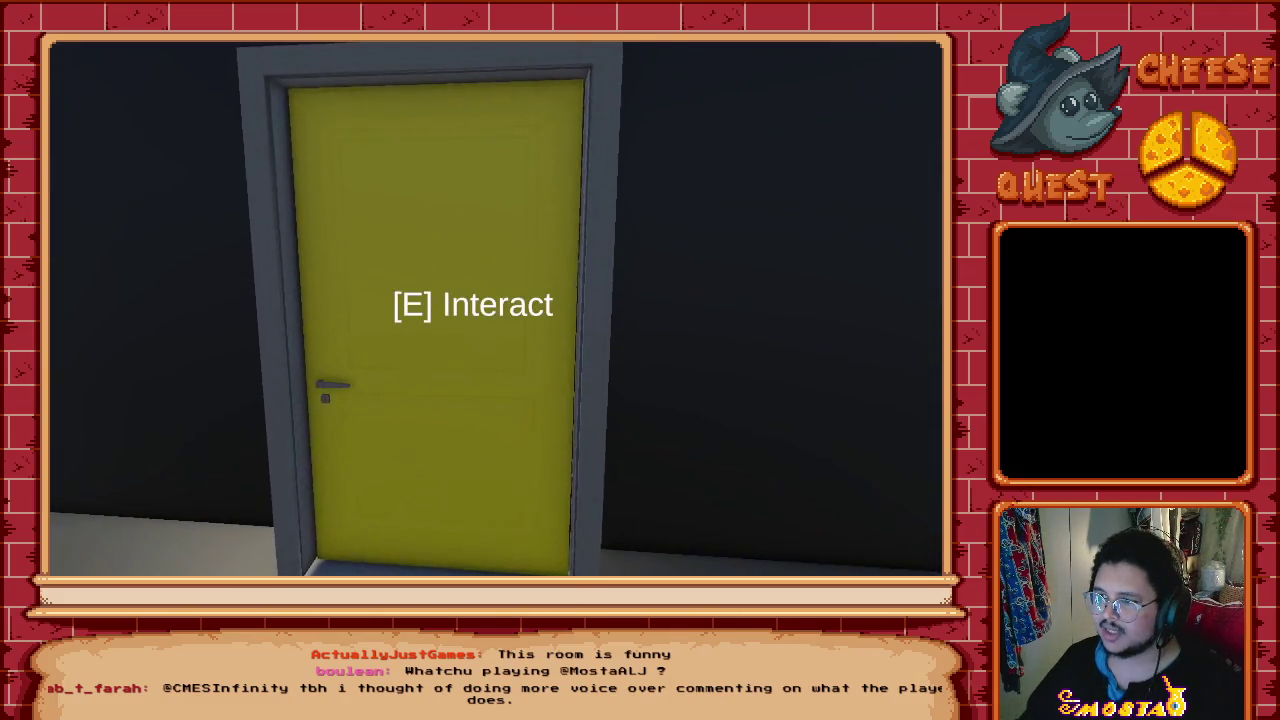
{"action": "key", "text": "e"}
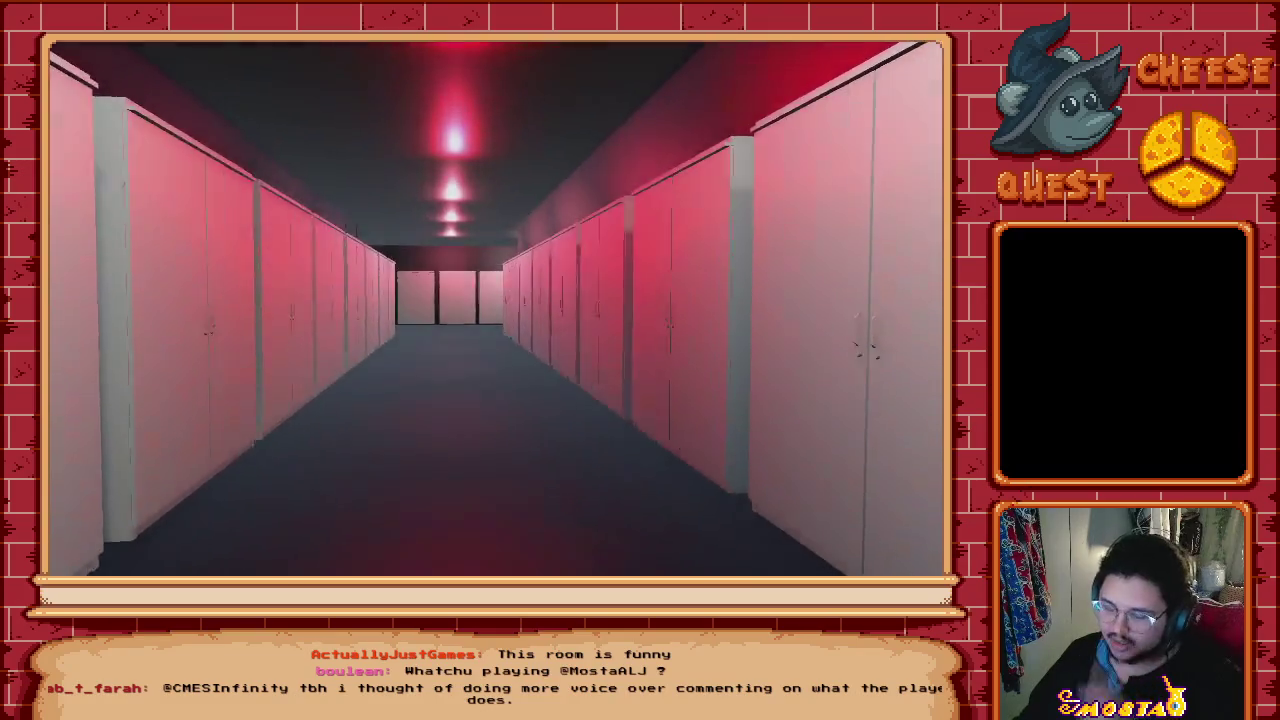
{"action": "key", "text": "w"}
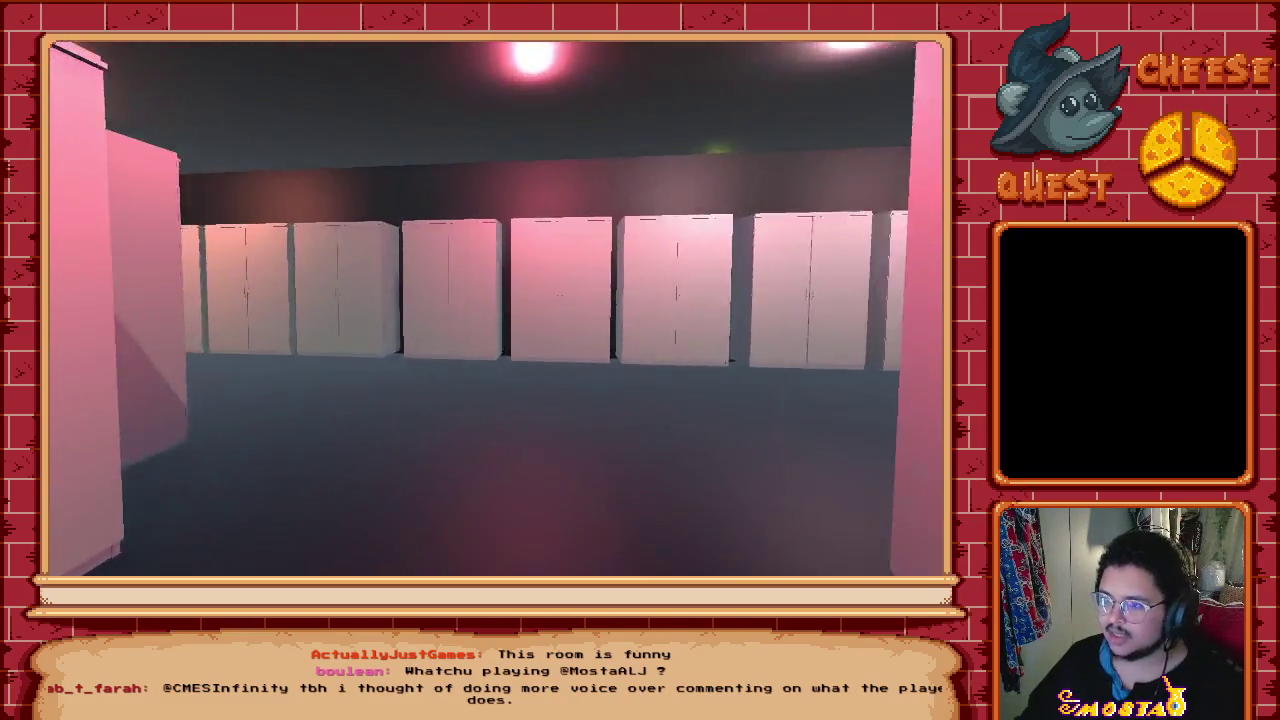
{"action": "key", "text": "w"}
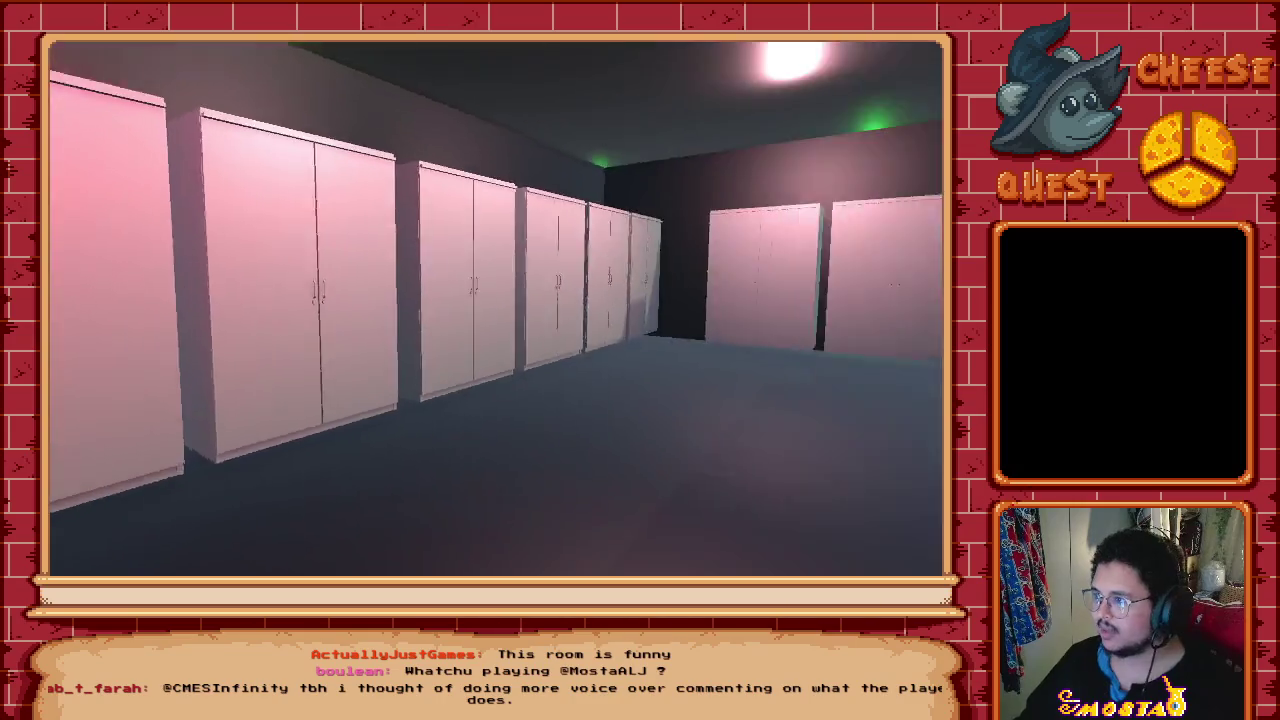
{"action": "key", "text": "w"}
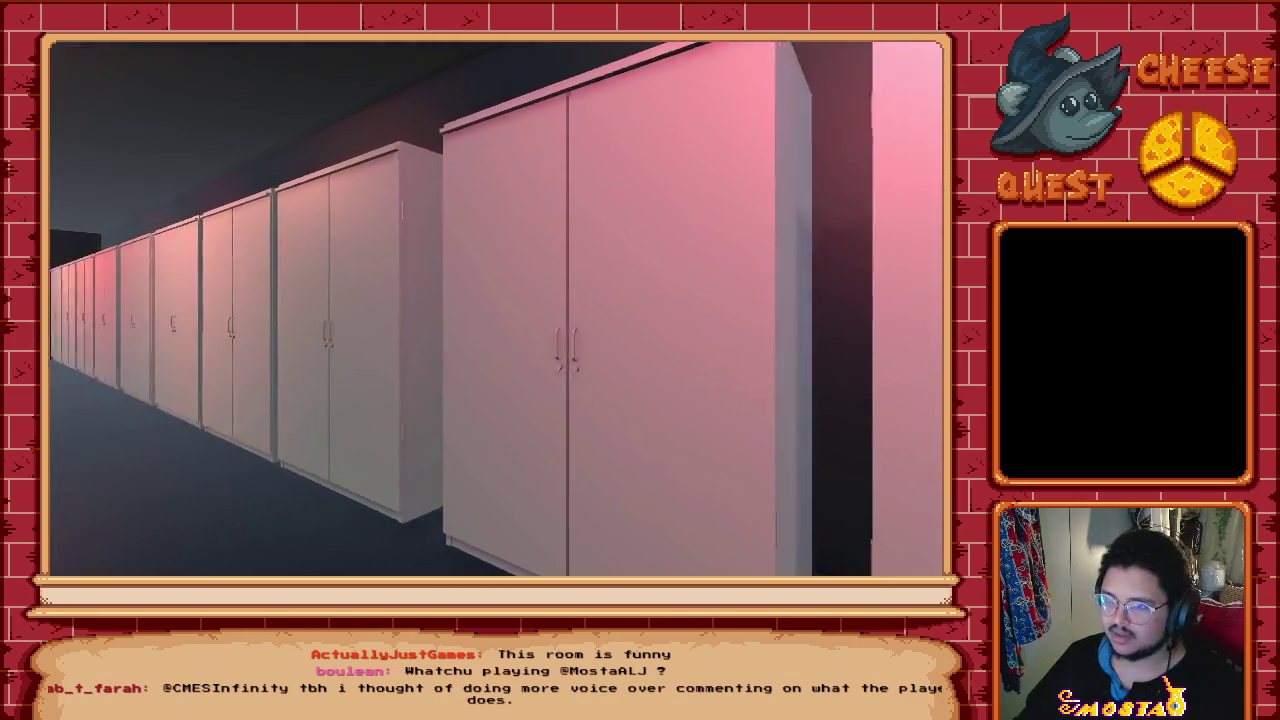
{"action": "key", "text": "w"}
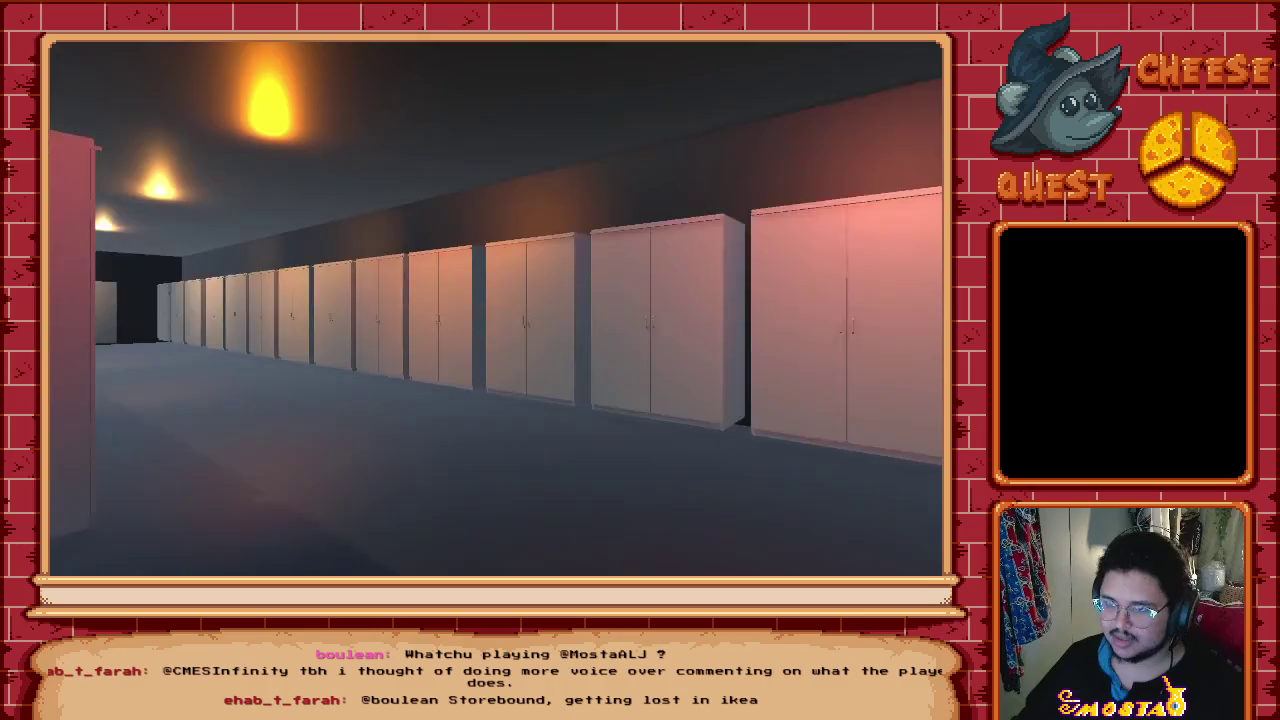
{"action": "key", "text": "w"}
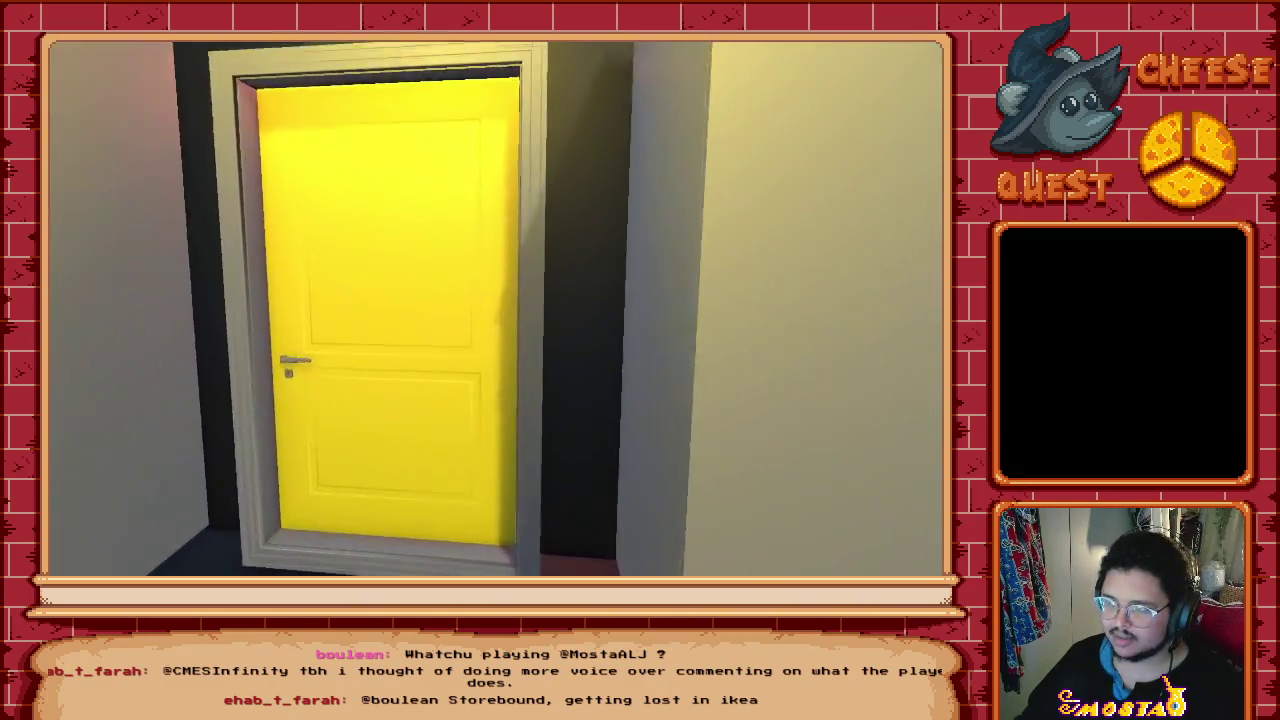
Step: Walk through the yellow door and down the dark corridor into the pale green ball room
{"action": "key", "text": "w"}
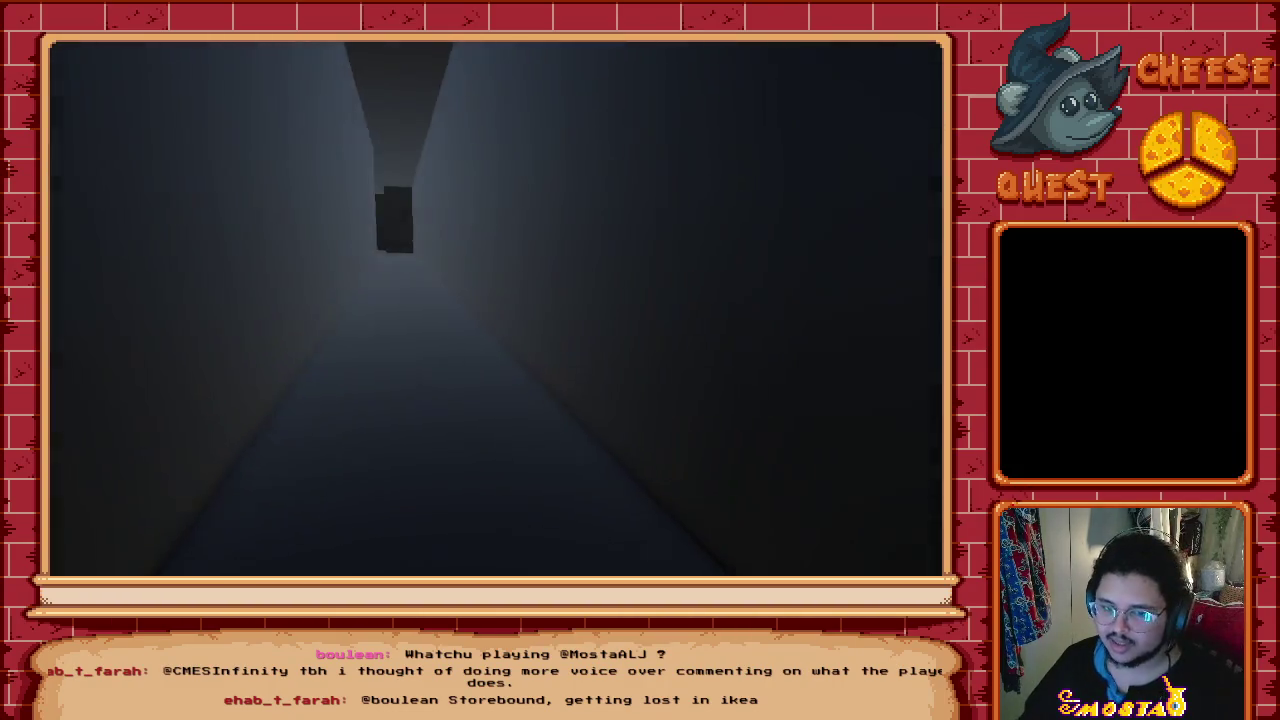
{"action": "key", "text": "w"}
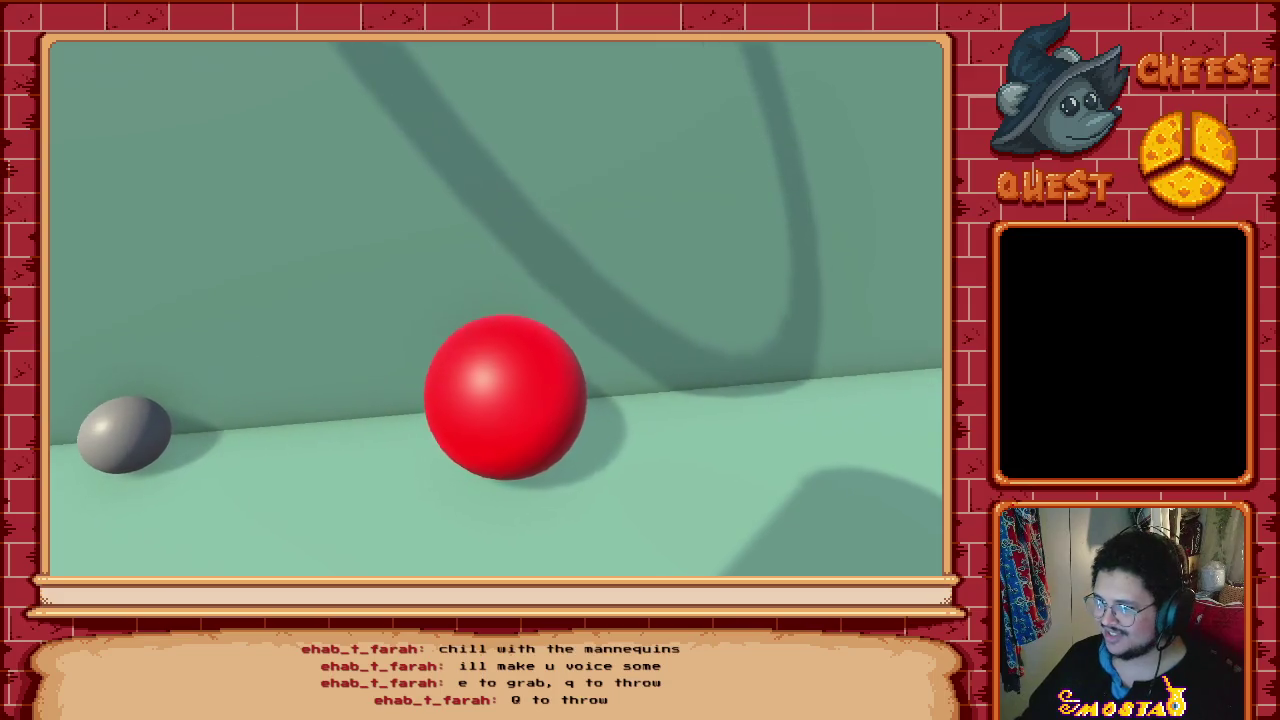
Step: Pick up the red ball and throw it at the white ring four times
{"action": "key", "text": "e"}
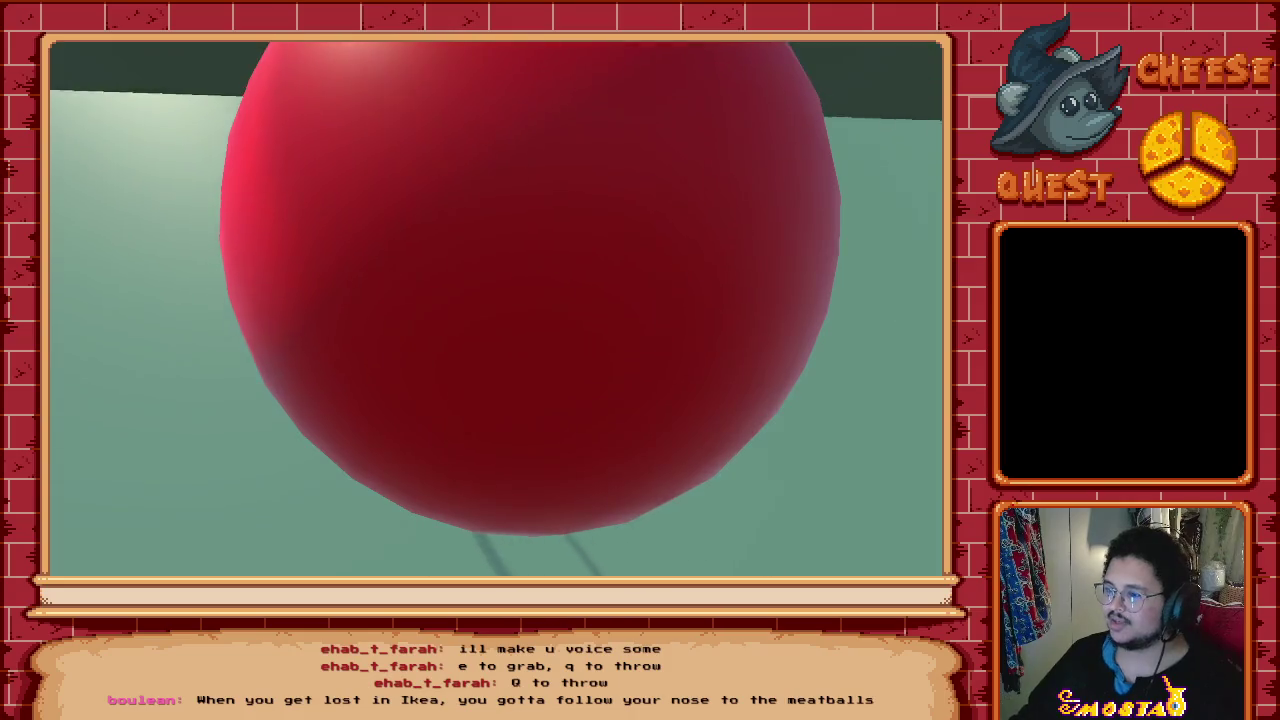
{"action": "key", "text": "q"}
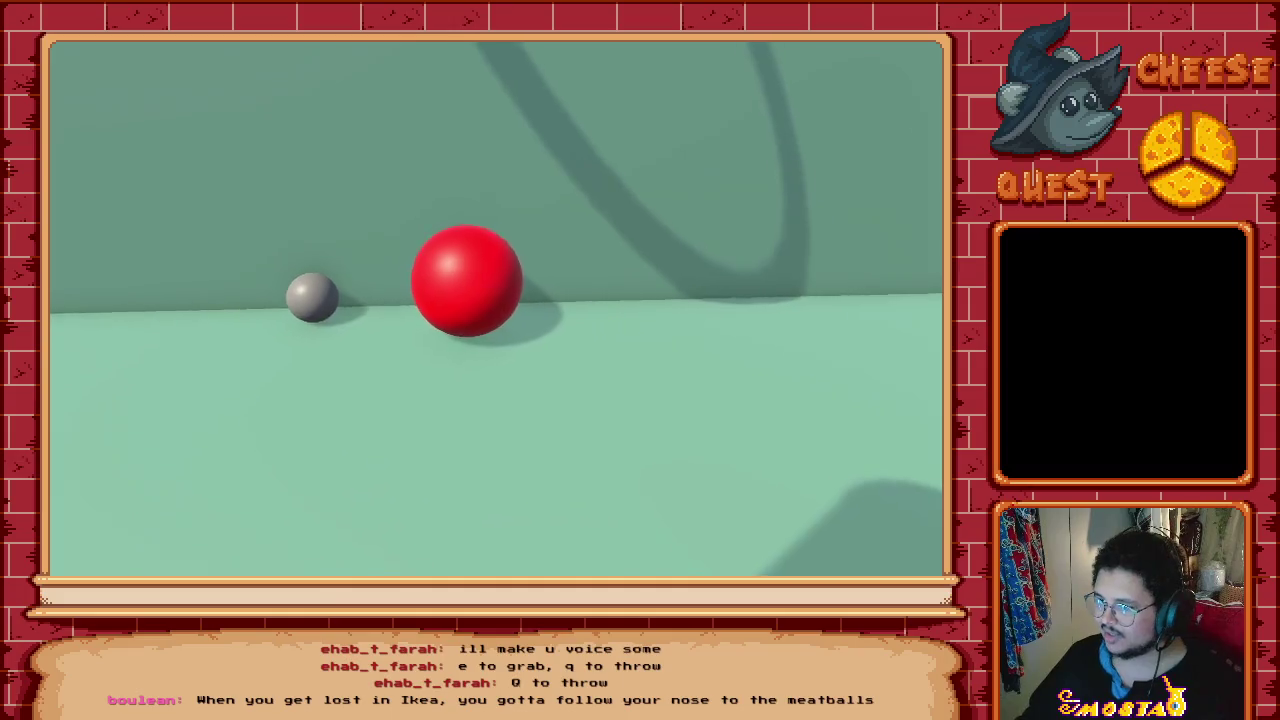
{"action": "key", "text": "e"}
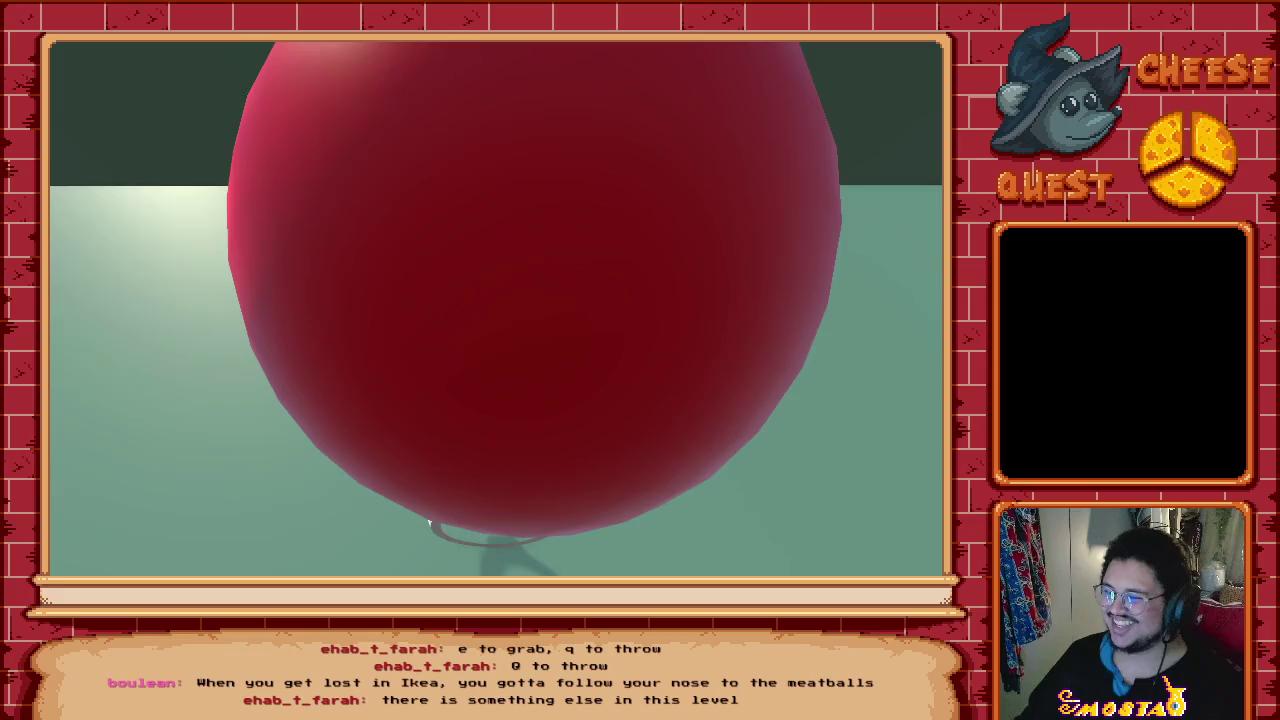
{"action": "key", "text": "q"}
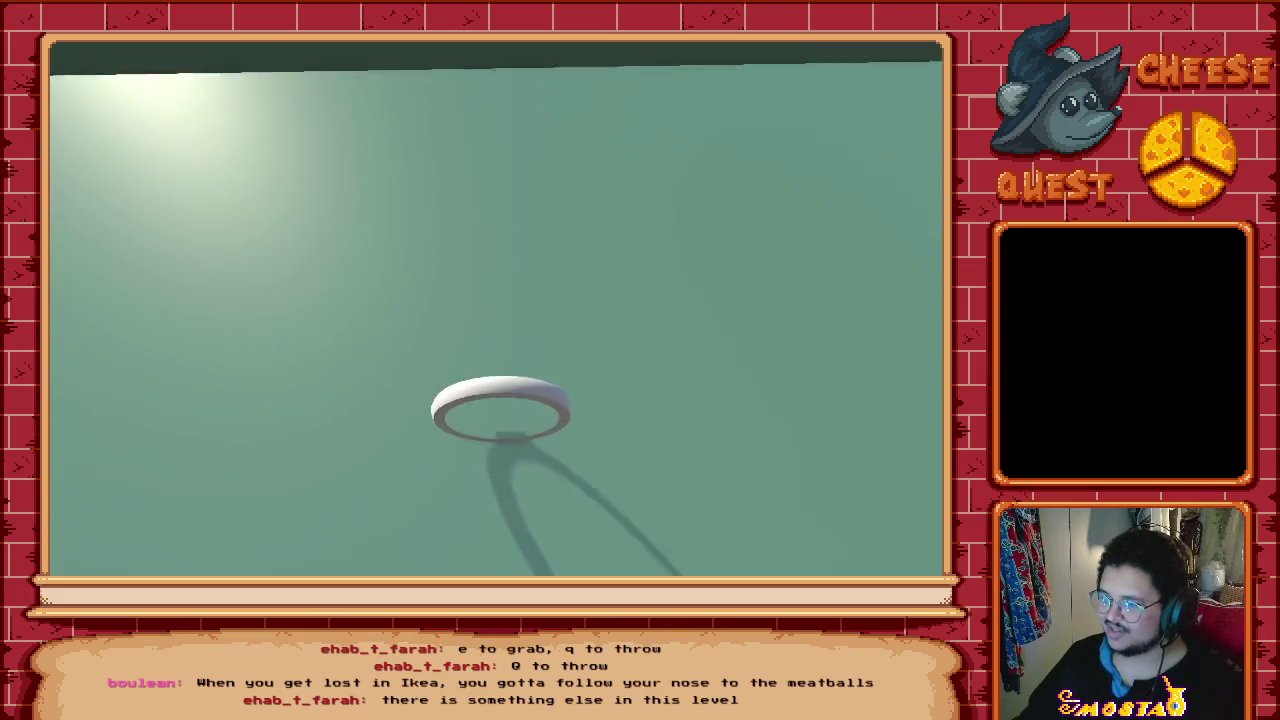
{"action": "key", "text": "w"}
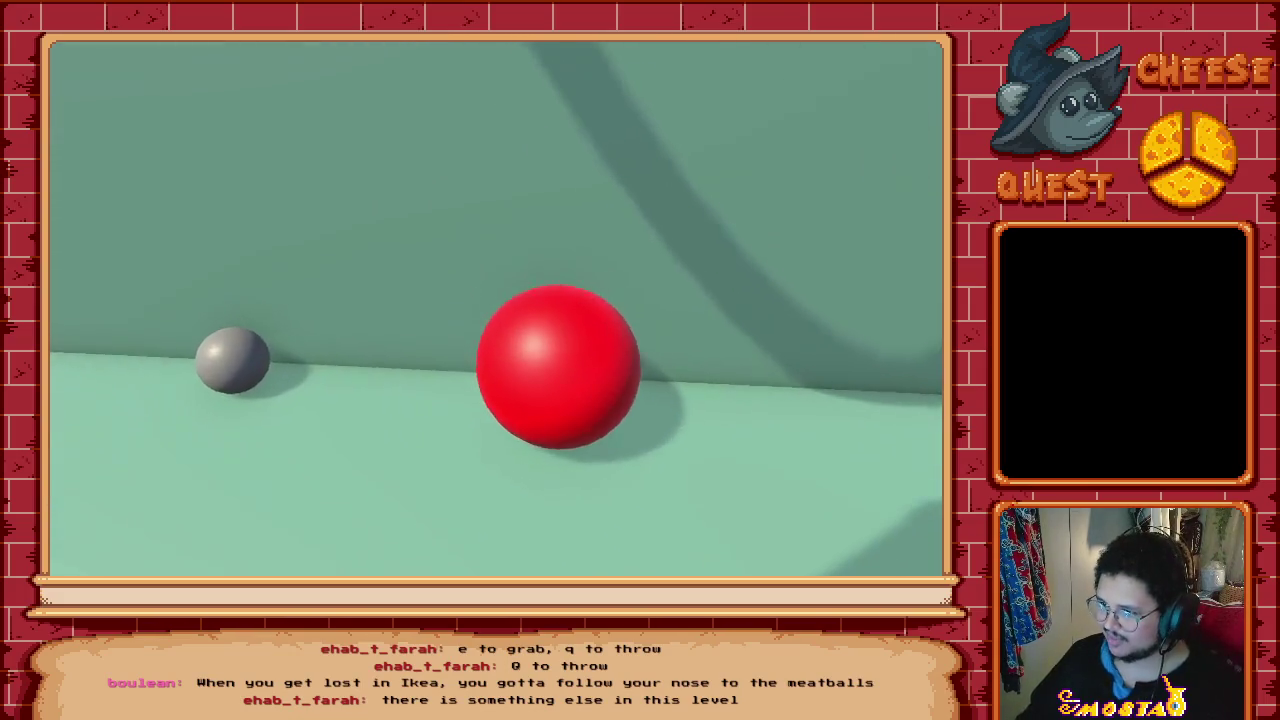
{"action": "key", "text": "e"}
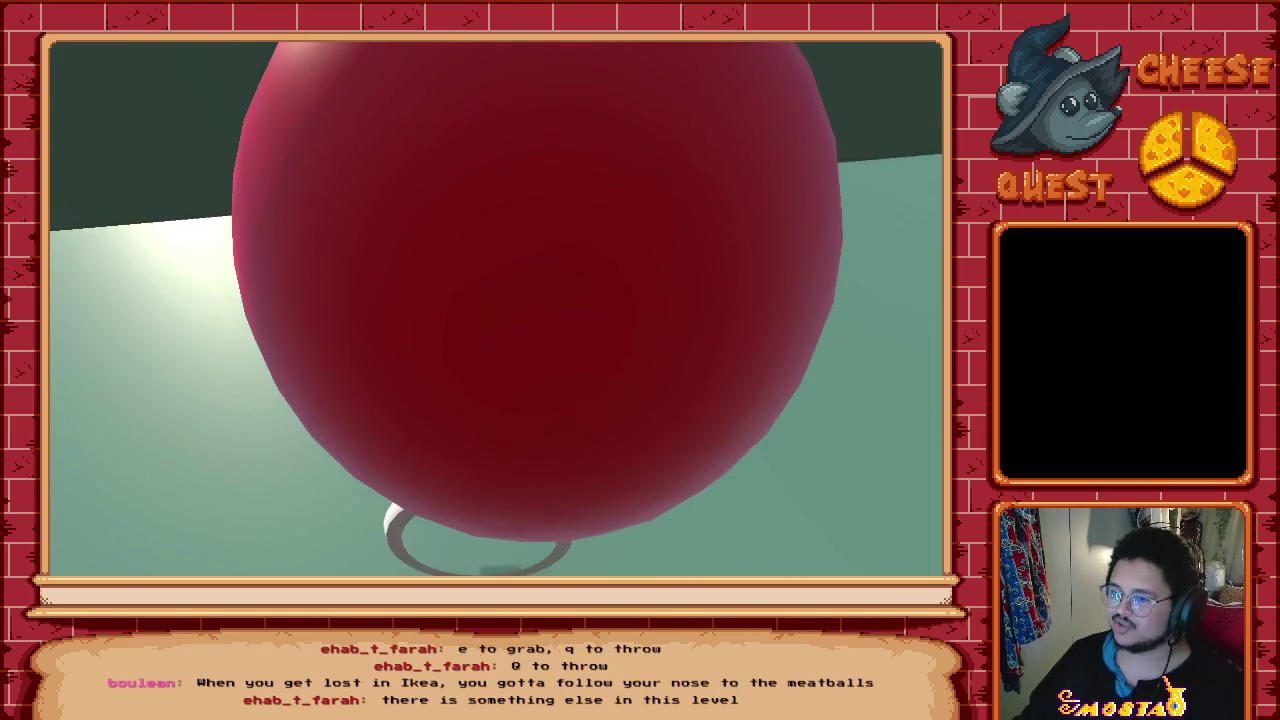
{"action": "key", "text": "q"}
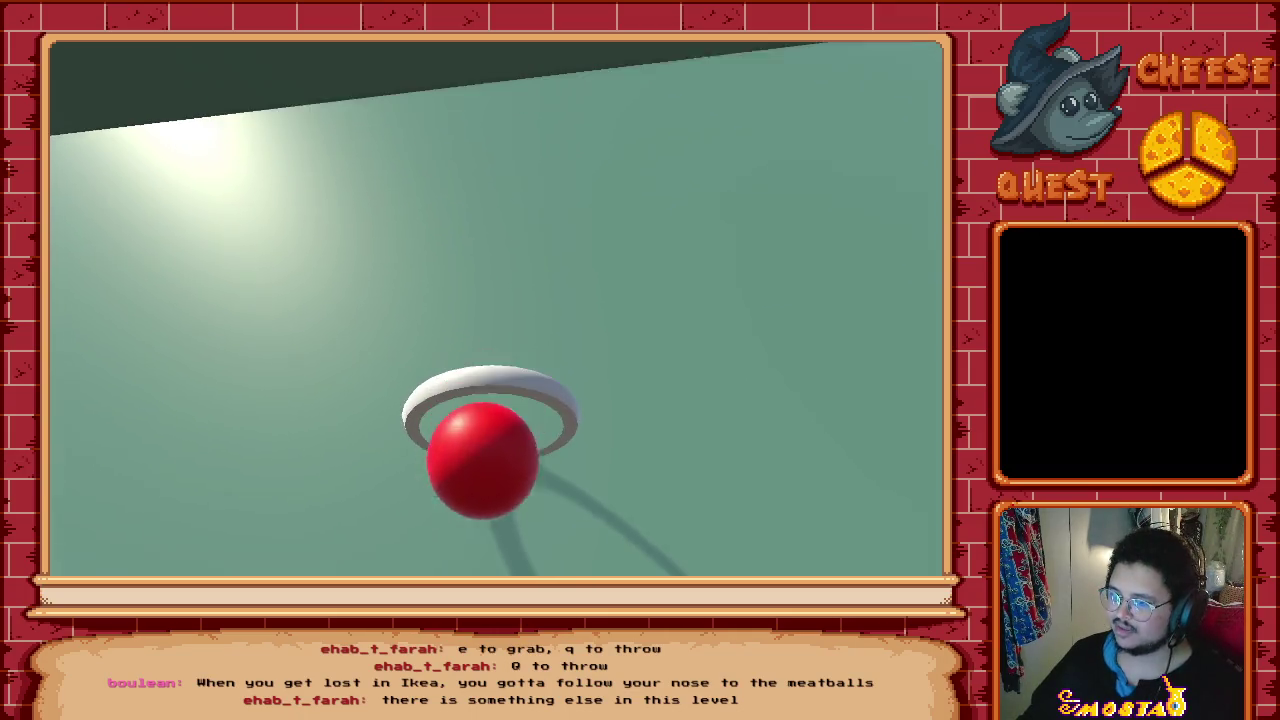
{"action": "key", "text": "w"}
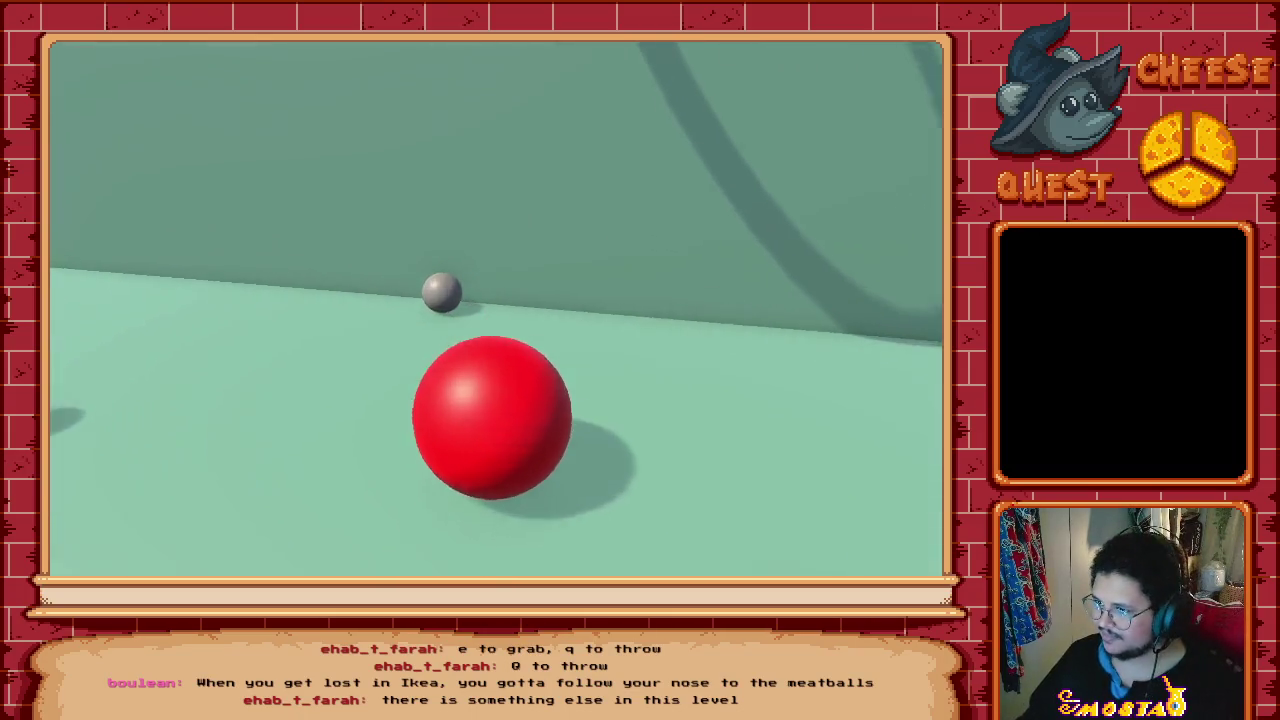
{"action": "key", "text": "e"}
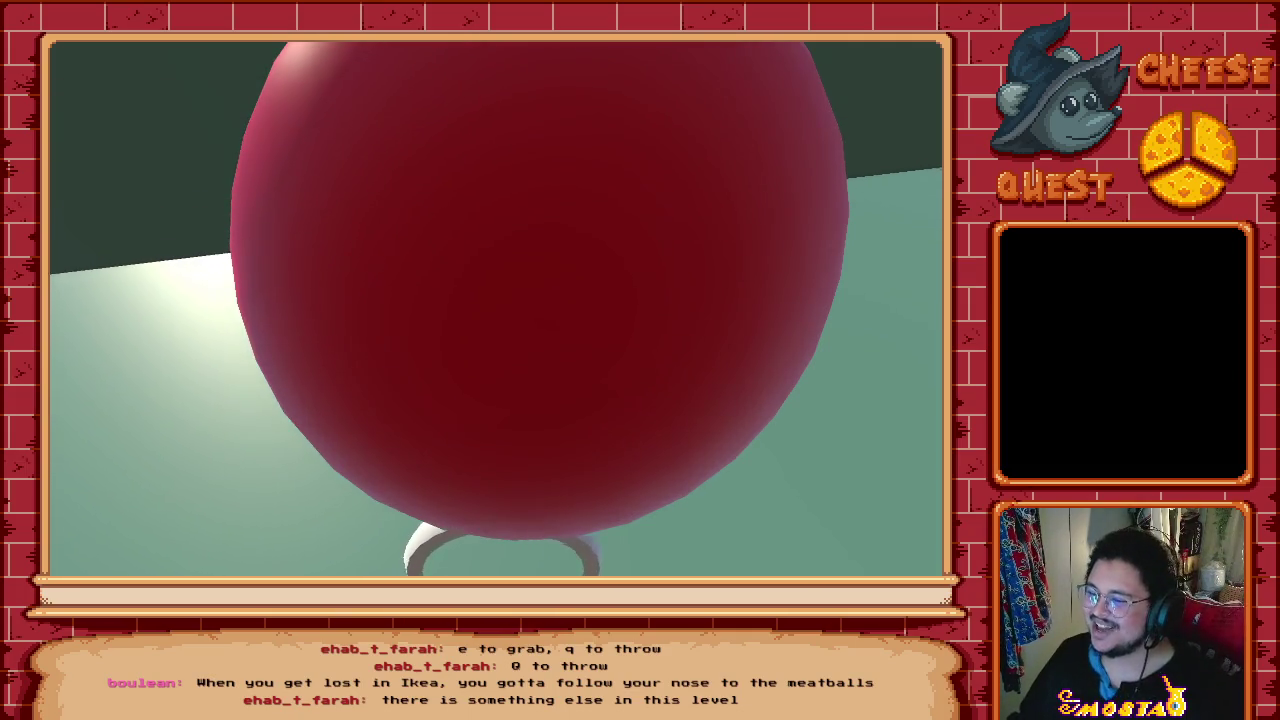
{"action": "key", "text": "q"}
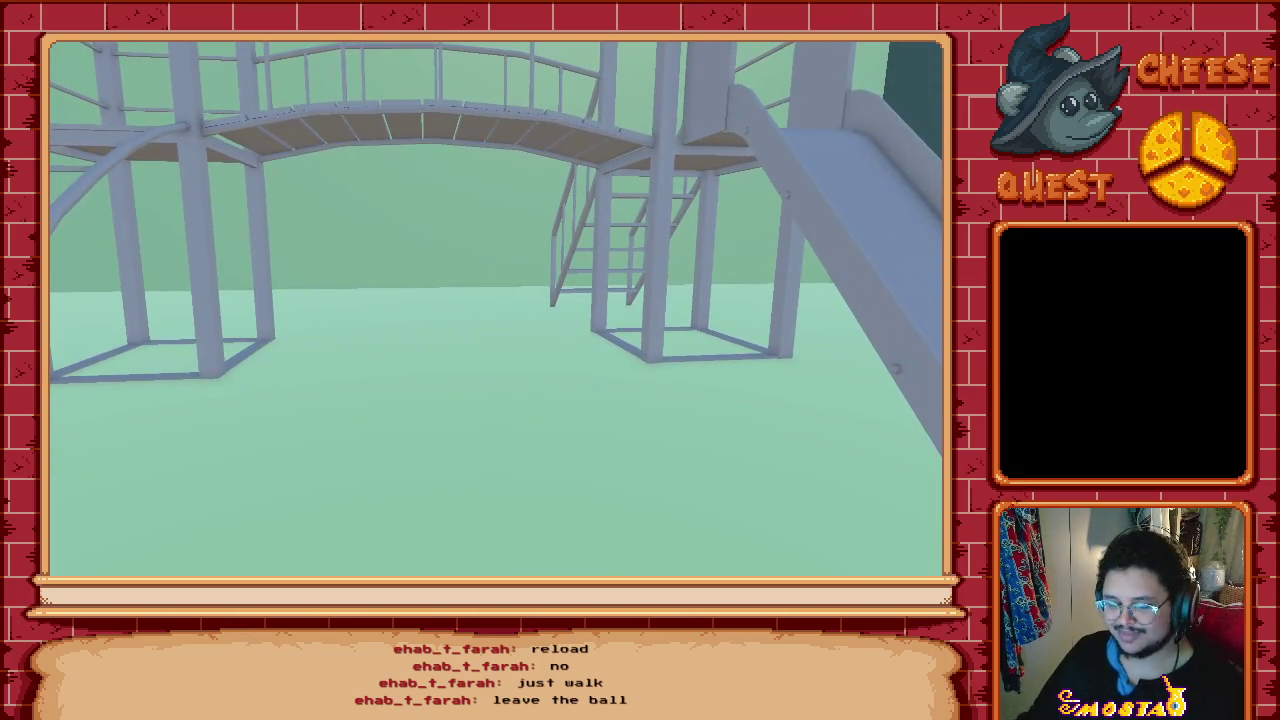
Step: Pause the game in the climbing-frame room to show the Resume and Quit menu
{"action": "key", "text": "Escape"}
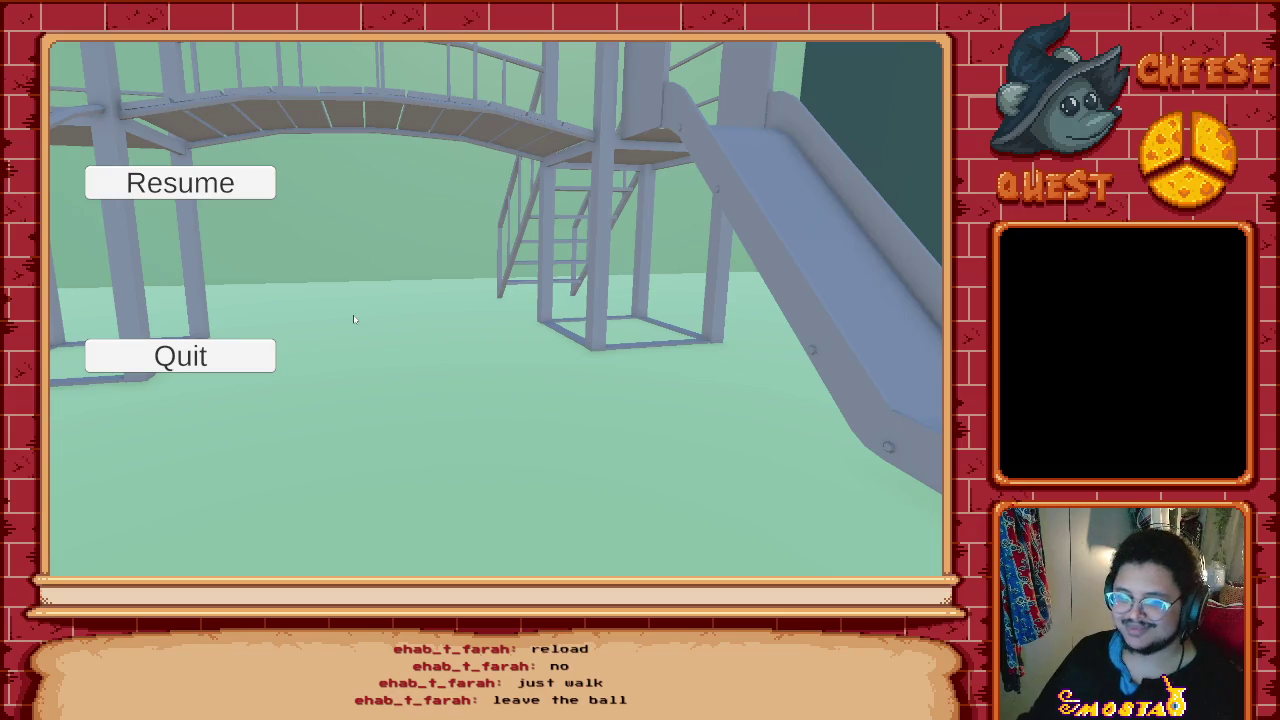
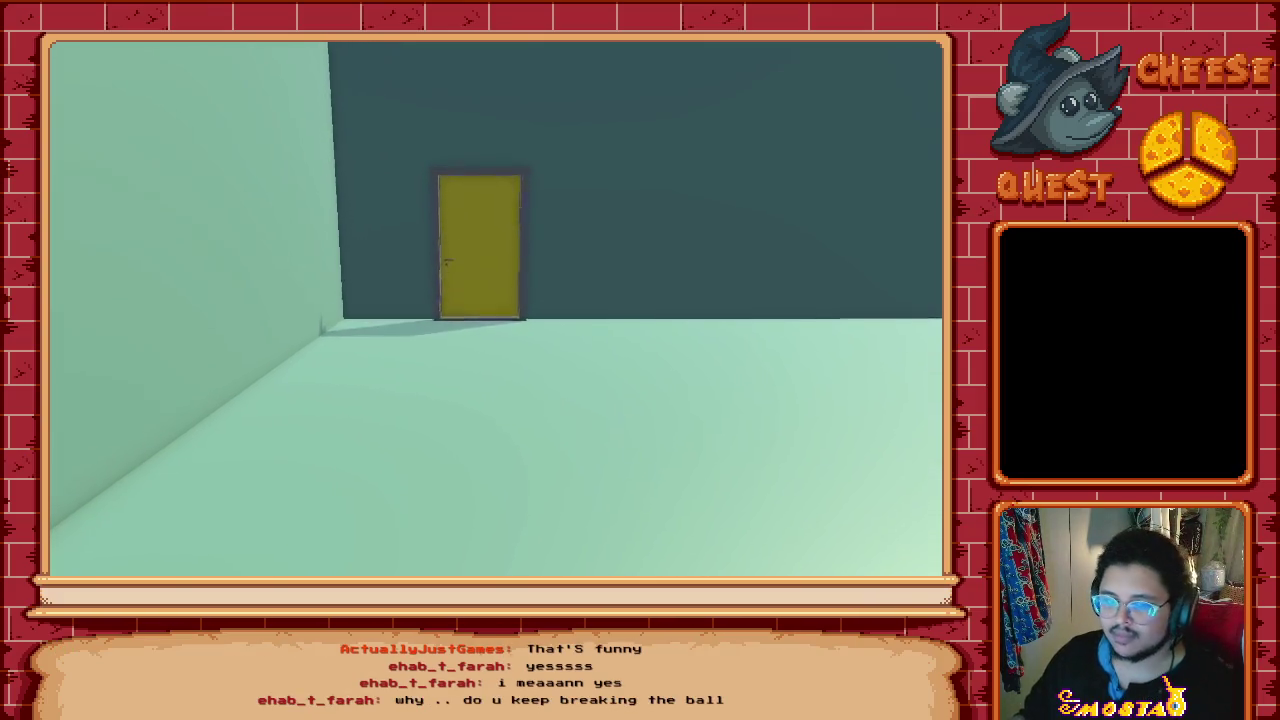
Step: Walk through the yellow door and head down the dark corridor to its far turn
{"action": "key", "text": "w"}
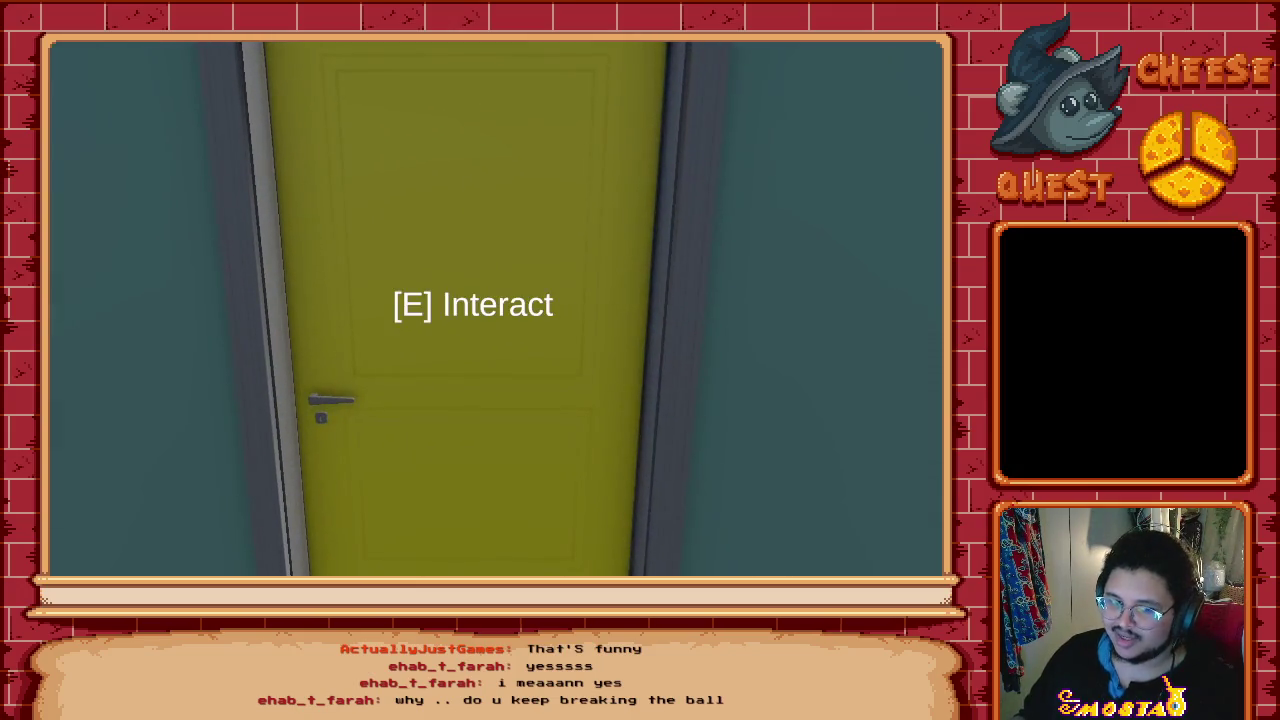
{"action": "key", "text": "e"}
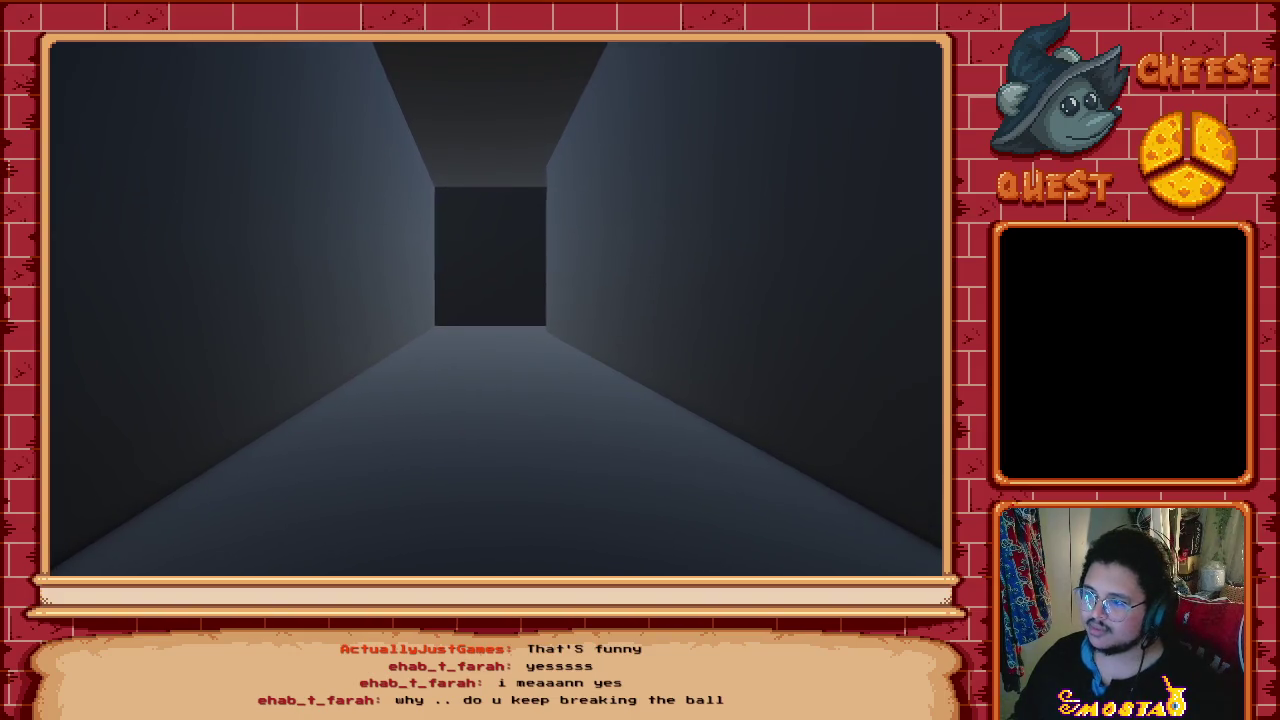
{"action": "key", "text": "w"}
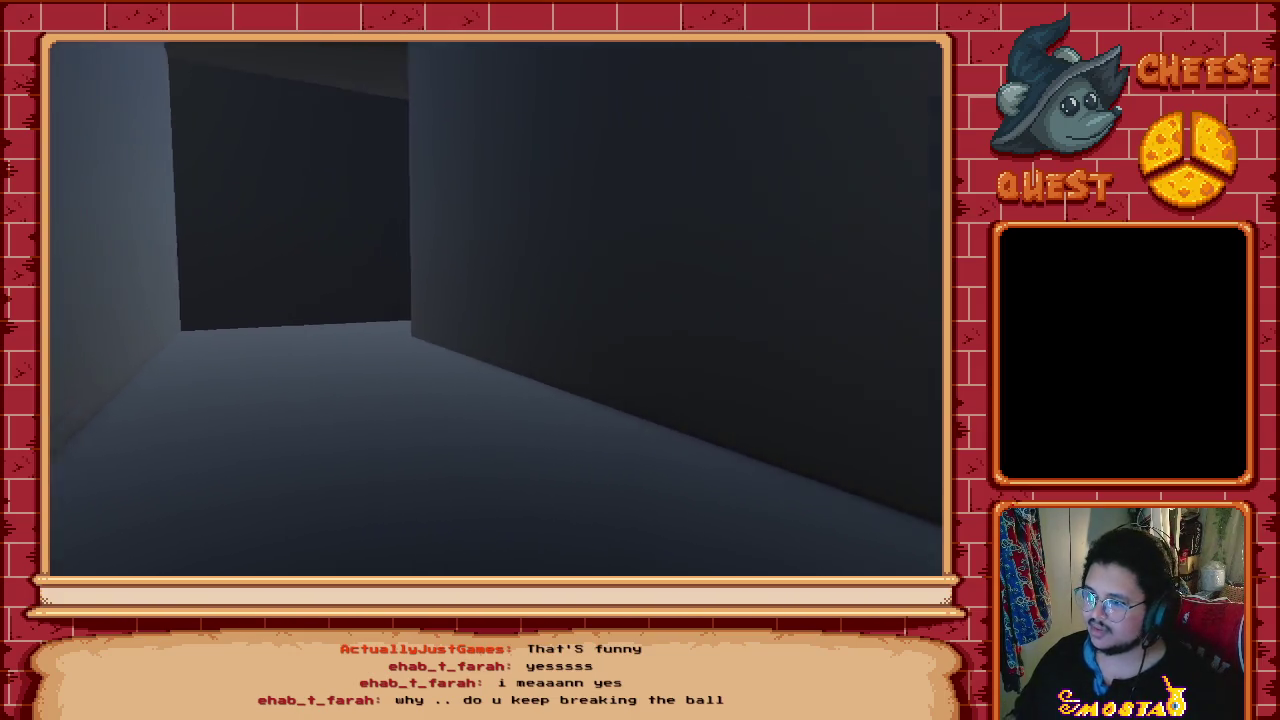
Step: Explore the side corridors and the dark corner to find the way onward
{"action": "key", "text": "w"}
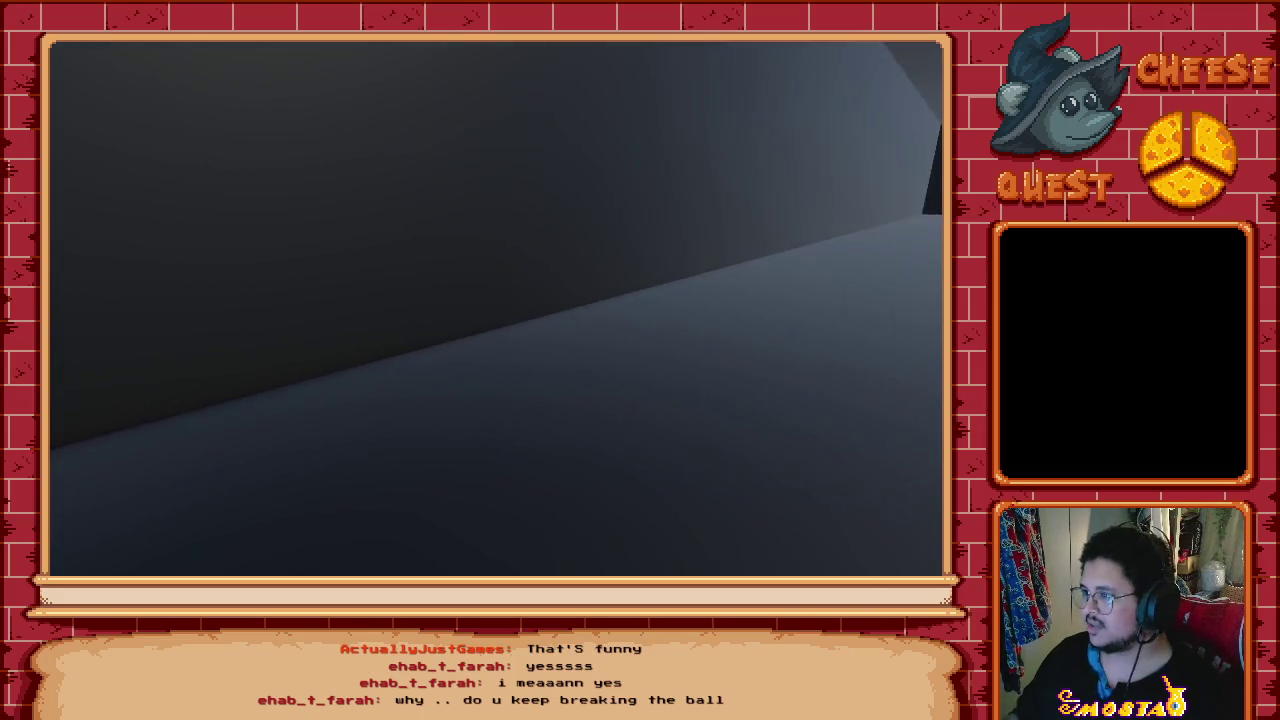
{"action": "key", "text": "w"}
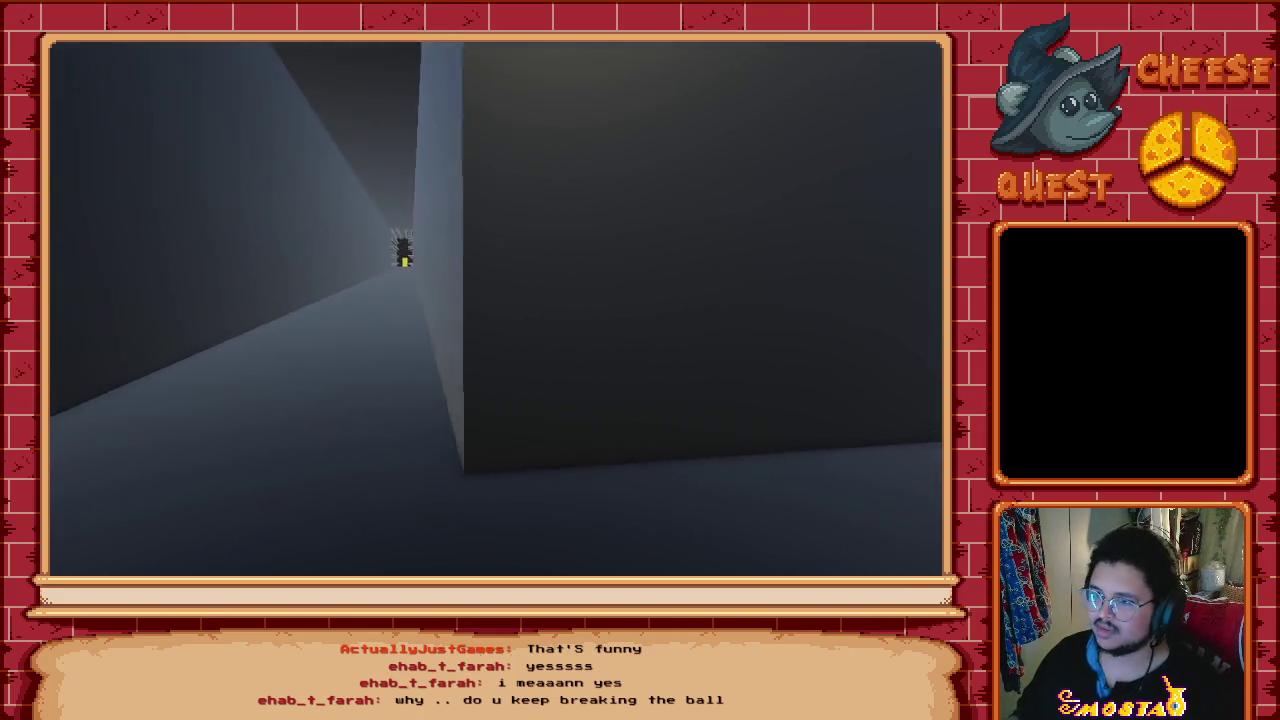
{"action": "key", "text": "w"}
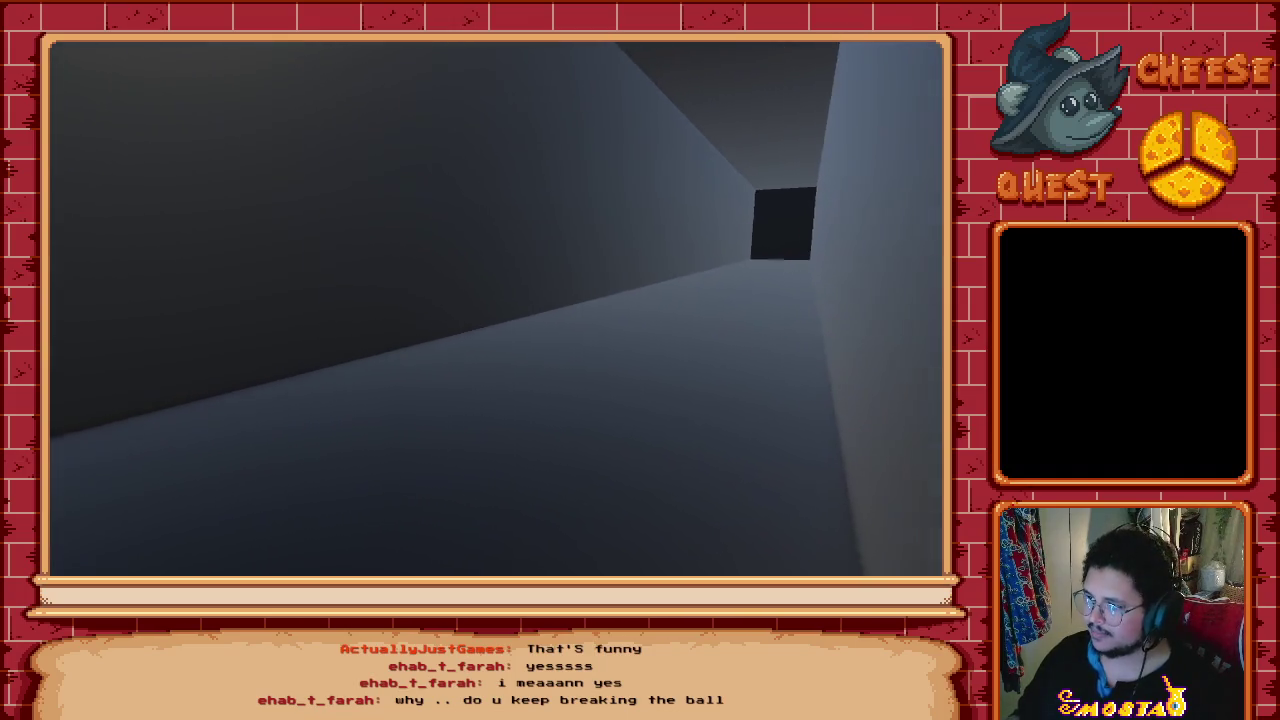
{"action": "key", "text": "w"}
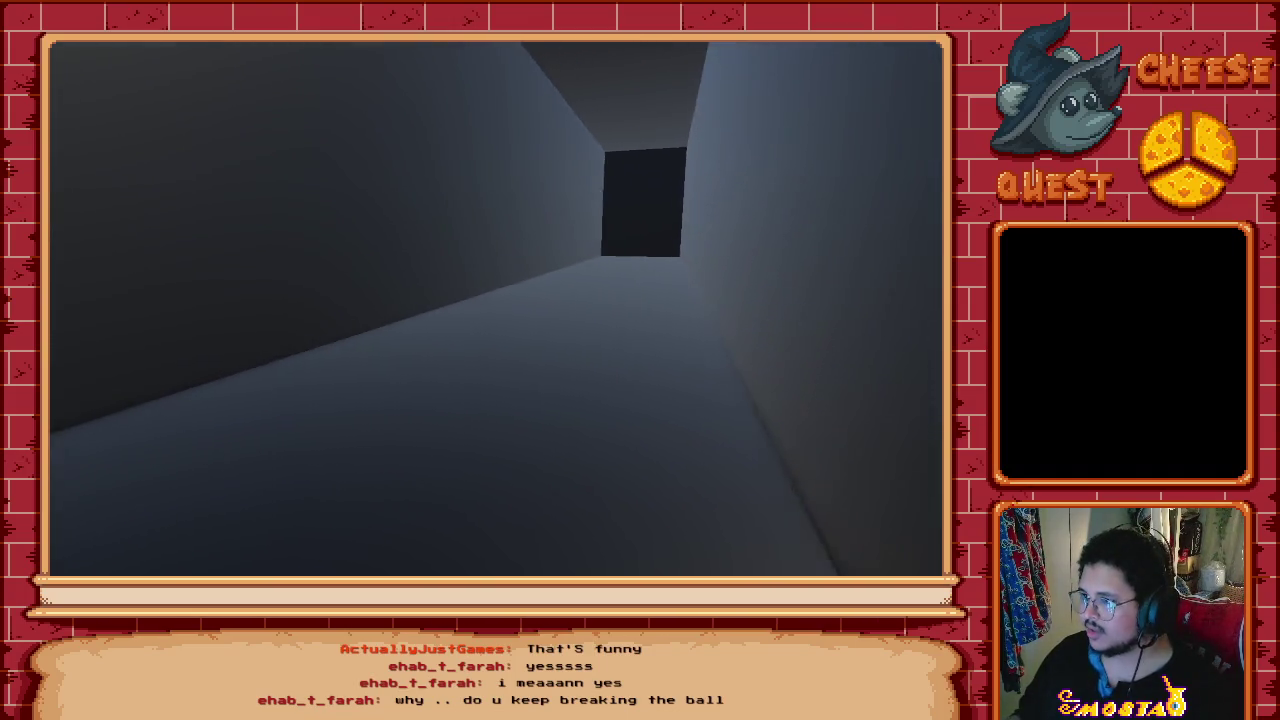
{"action": "key", "text": "w"}
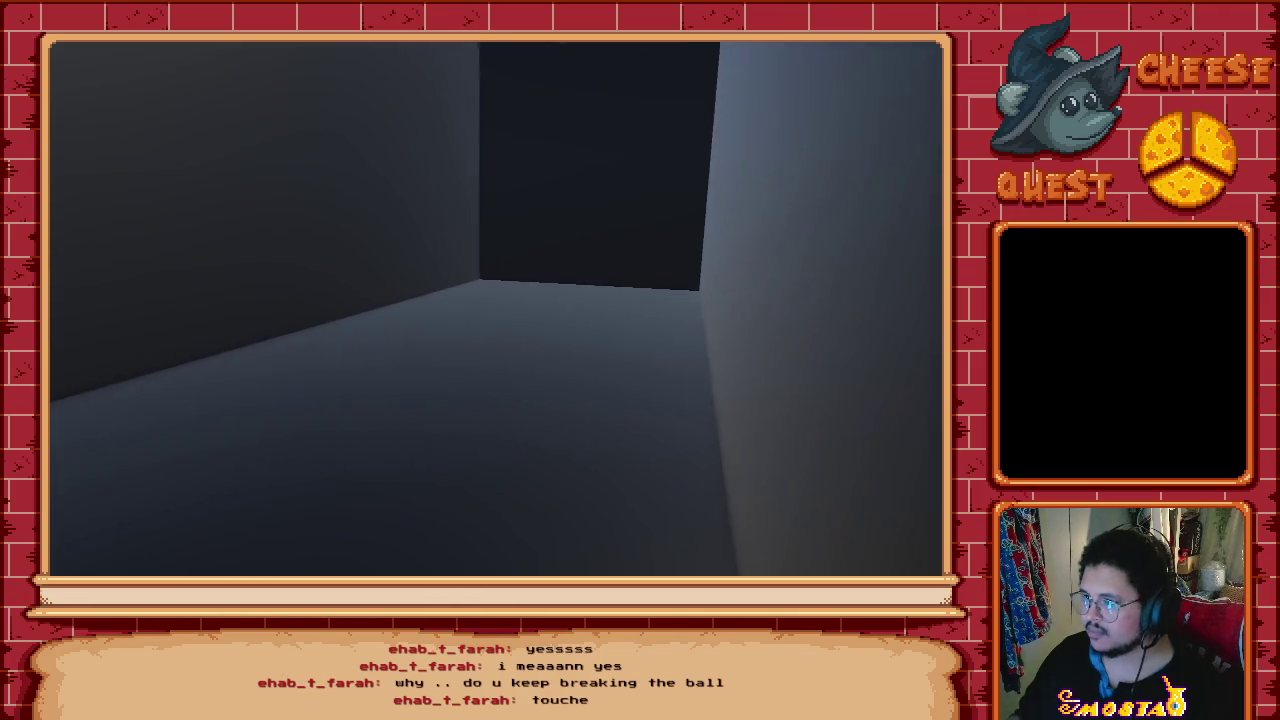
{"action": "key", "text": "w"}
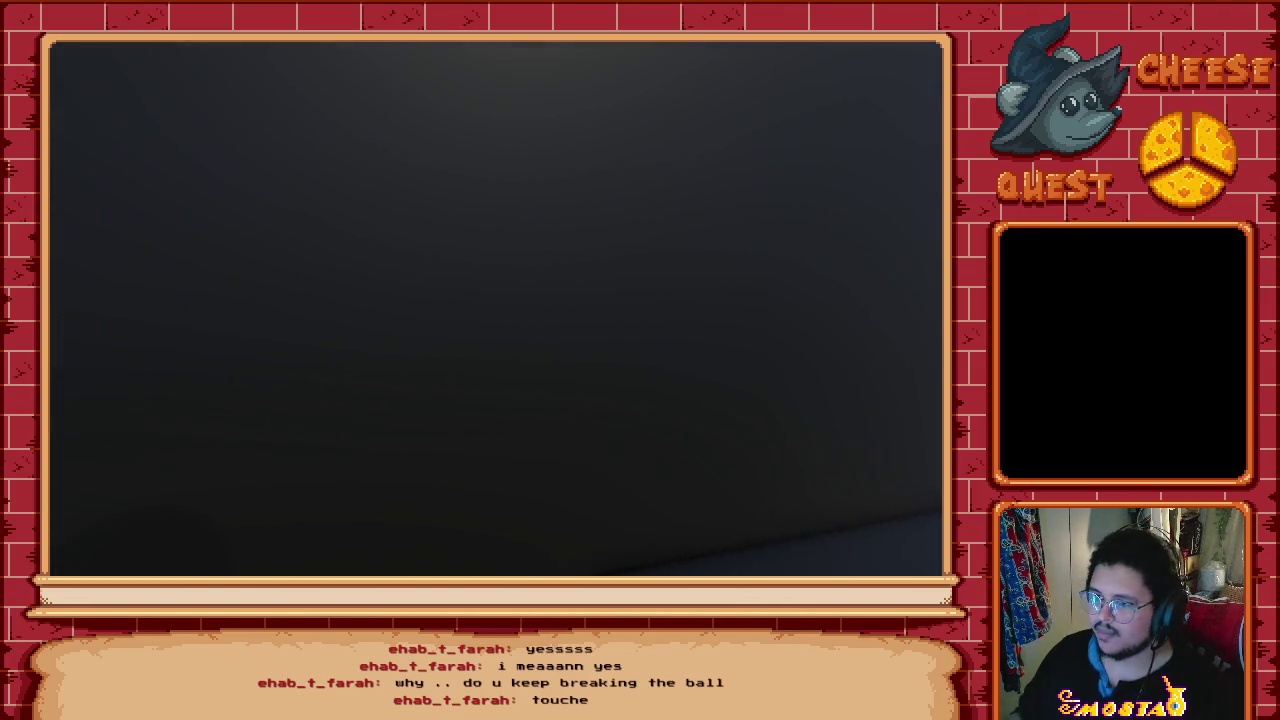
{"action": "key", "text": "w"}
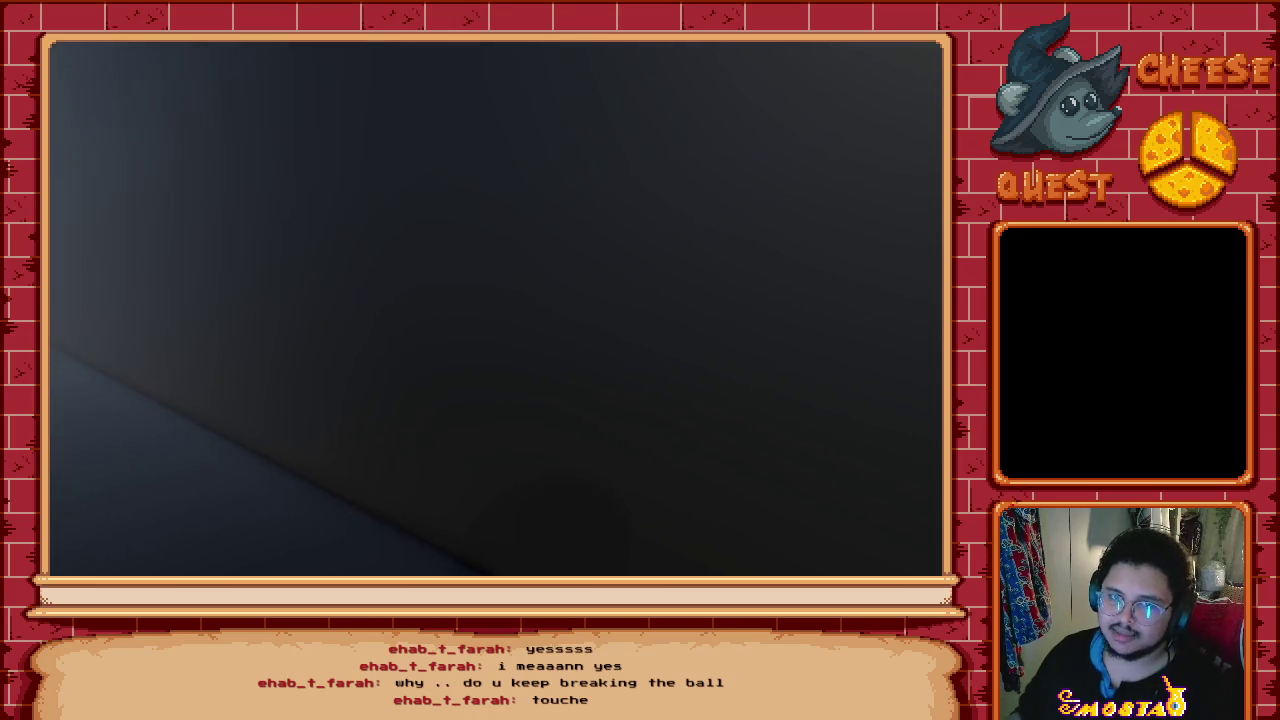
{"action": "key", "text": "w"}
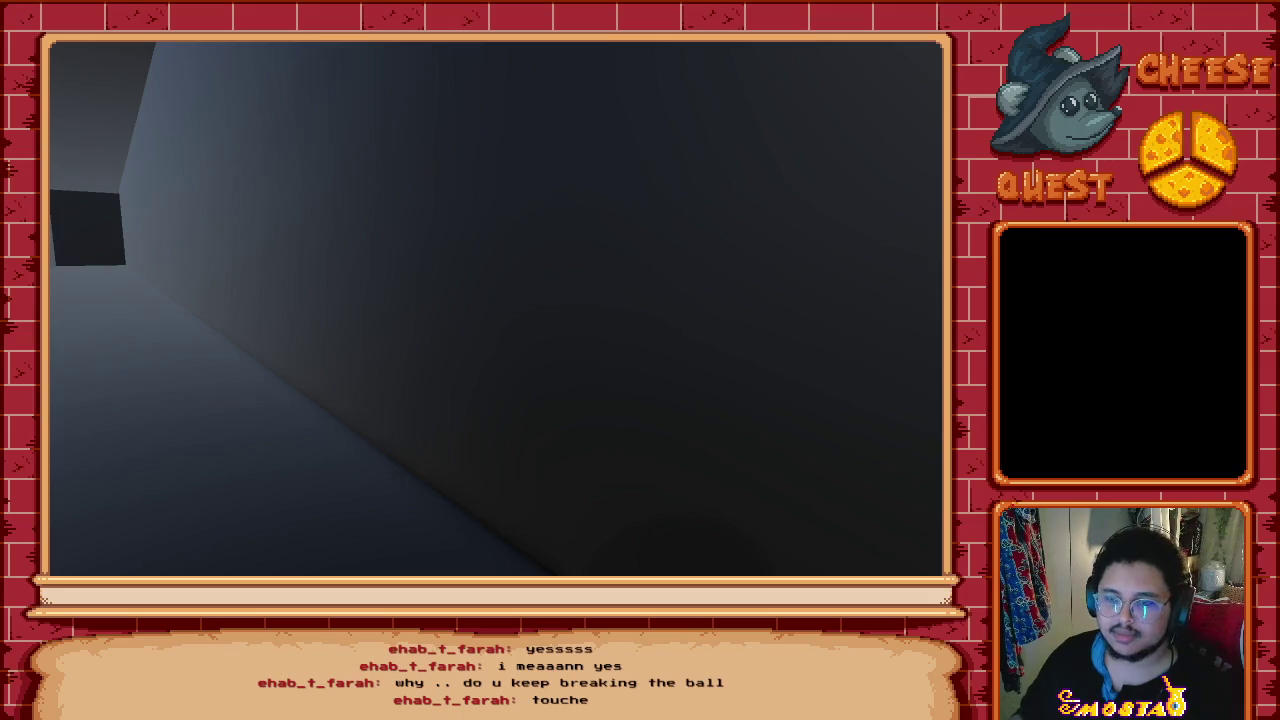
Step: Walk down the long corridor to the yellow door at its end and go through
{"action": "key", "text": "w"}
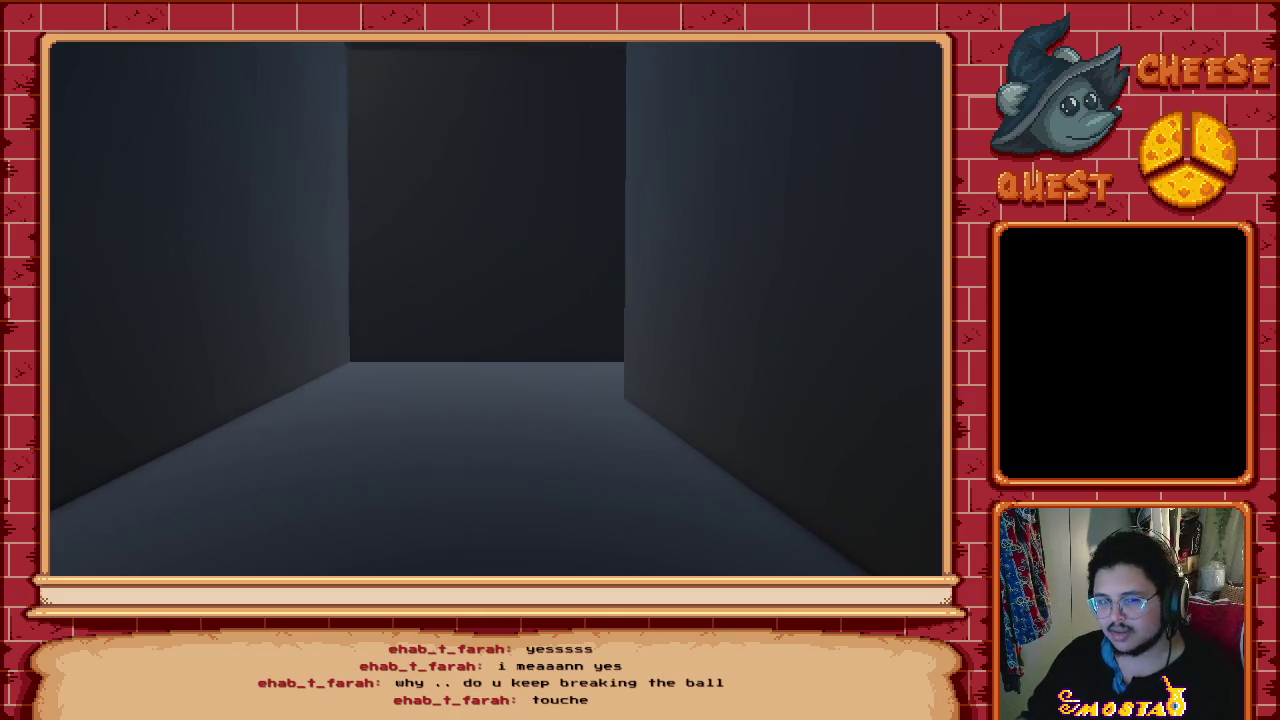
{"action": "key", "text": "w"}
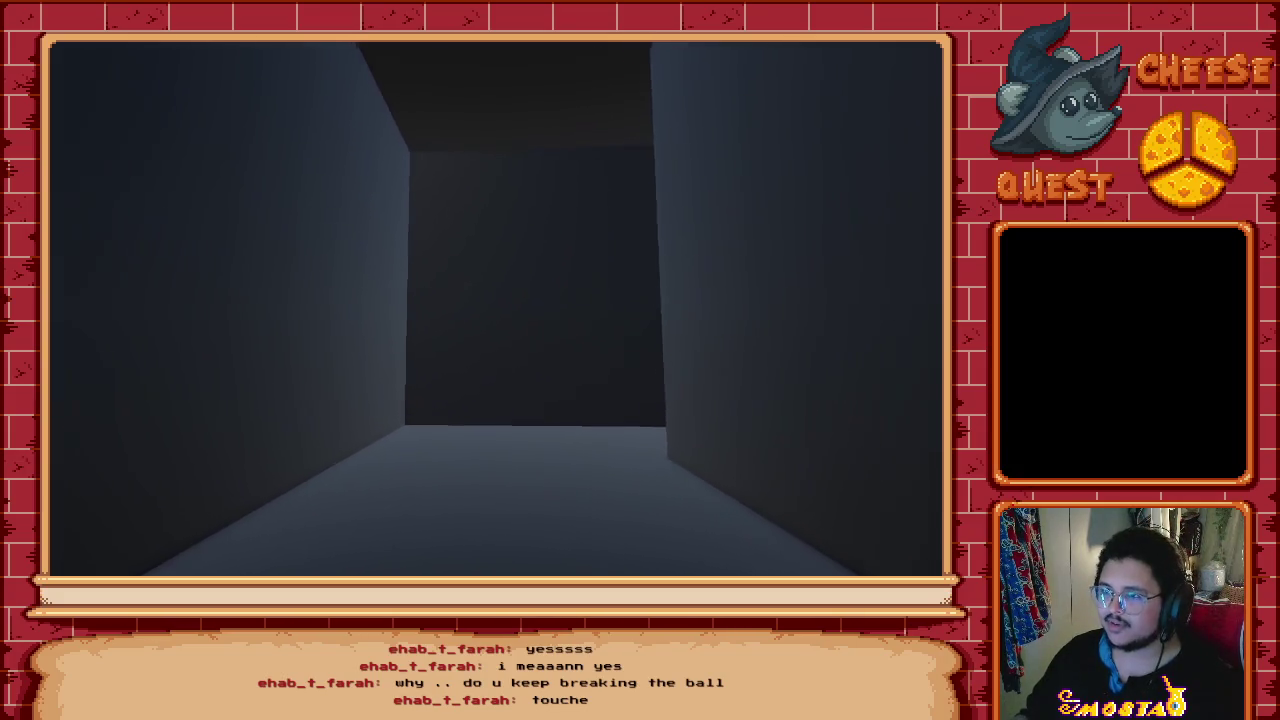
{"action": "key", "text": "w"}
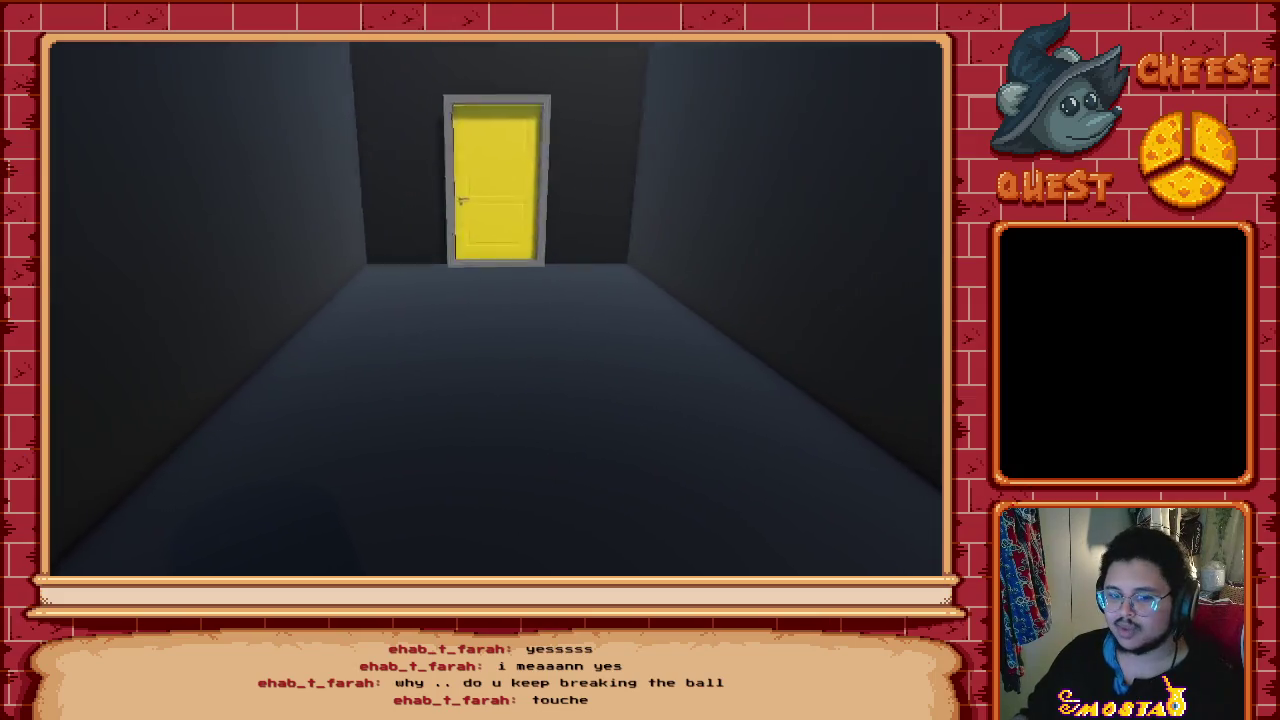
{"action": "key", "text": "e"}
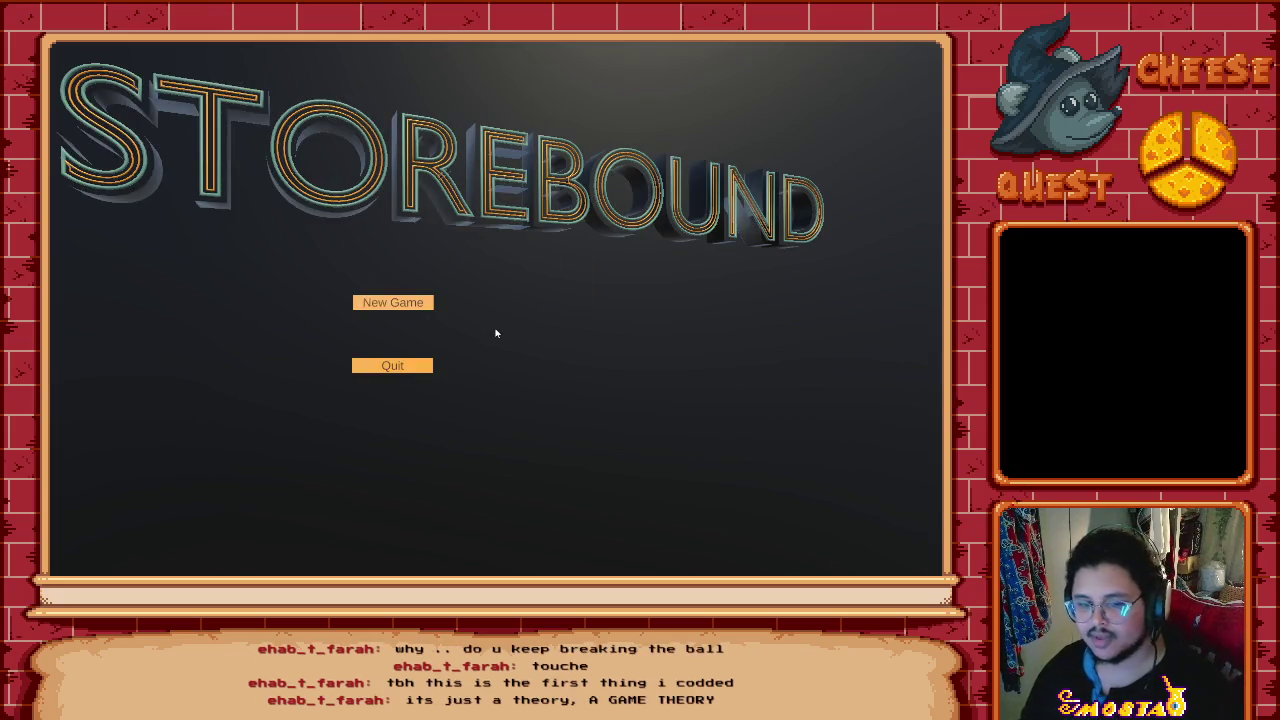
Step: Quit Storebound from its menu, returning to Aseprite's start page
{"action": "left_click", "coordinate": [400, 369]}
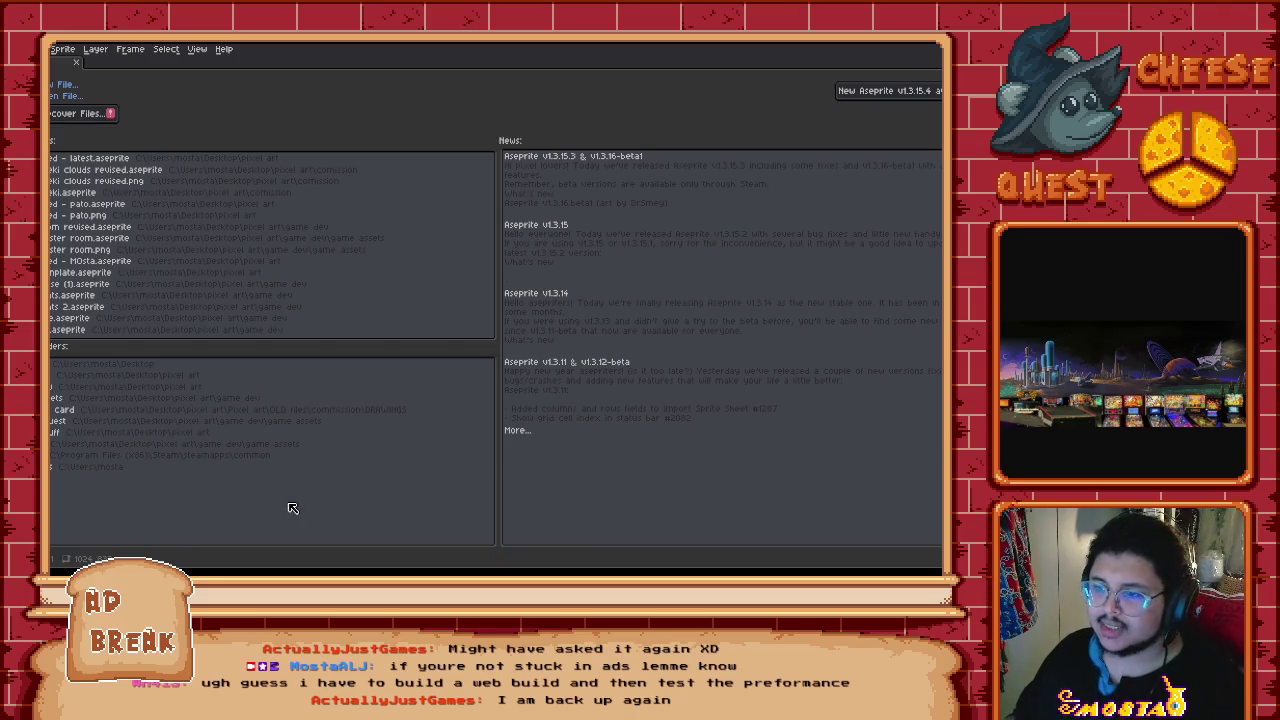
Step: Open the recent 'Get toasted - latest.aseprite' toast sprite from the start page
{"action": "left_click", "coordinate": [112, 160]}
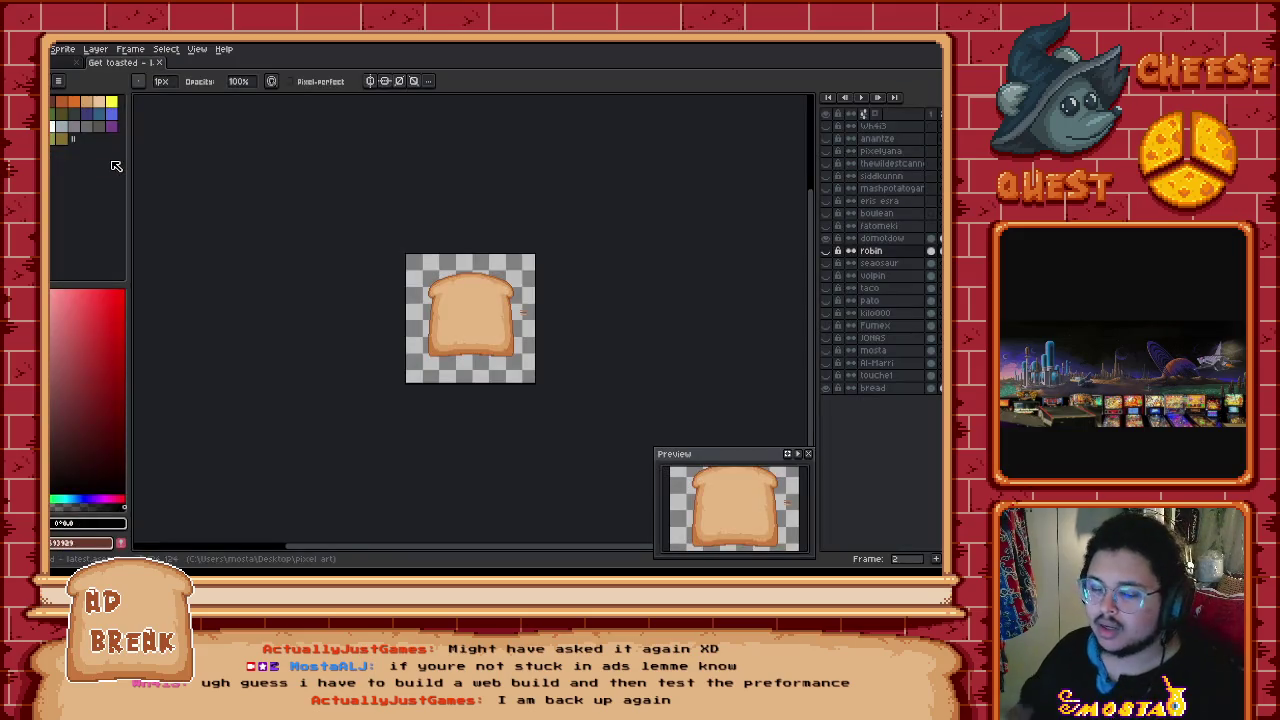
{"action": "scroll", "coordinate": [593, 245], "scroll_direction": "up", "scroll_amount": 1}
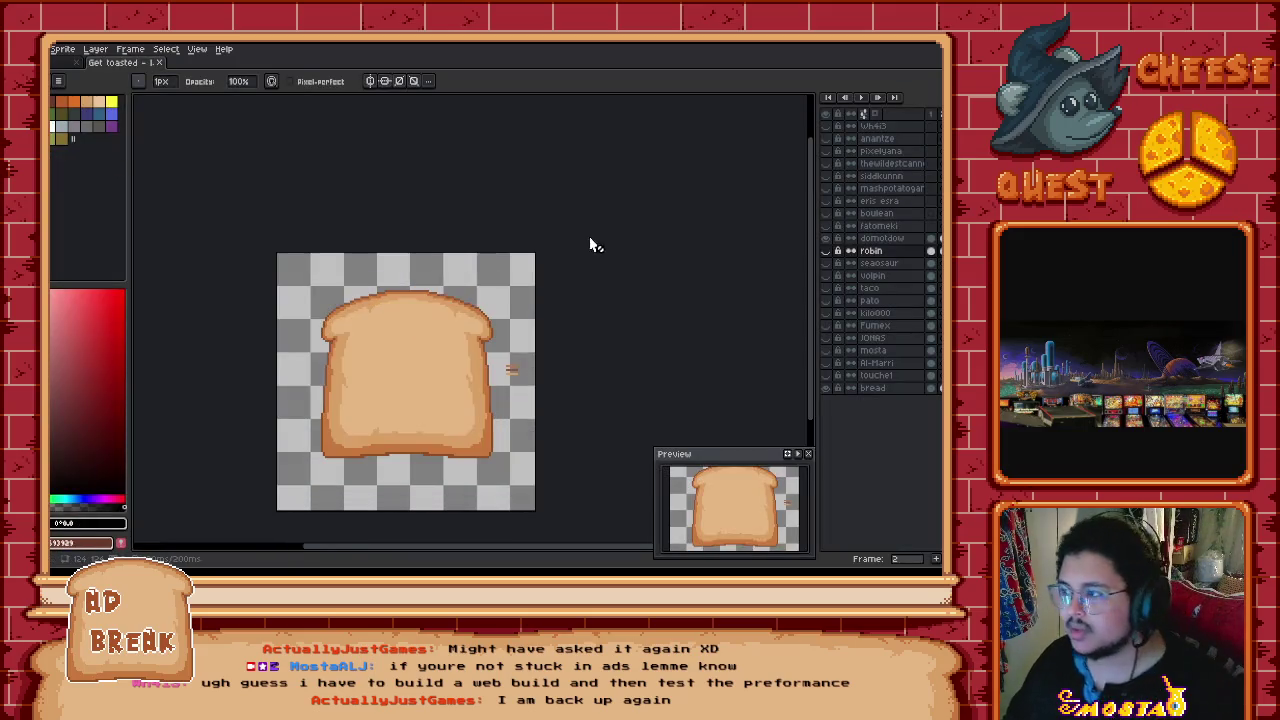
{"action": "scroll", "coordinate": [450, 300], "scroll_direction": "up", "scroll_amount": 1}
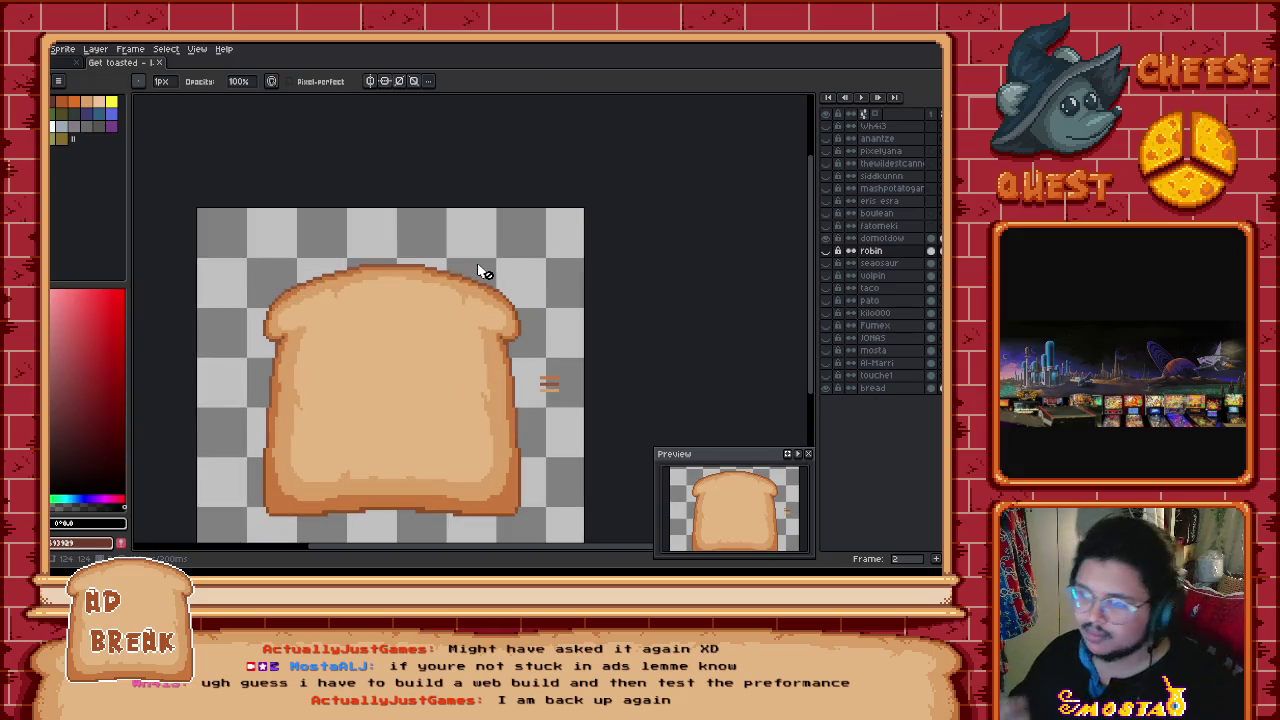
{"action": "left_click_drag", "start_coordinate": [492, 322], "coordinate": [474, 250]}
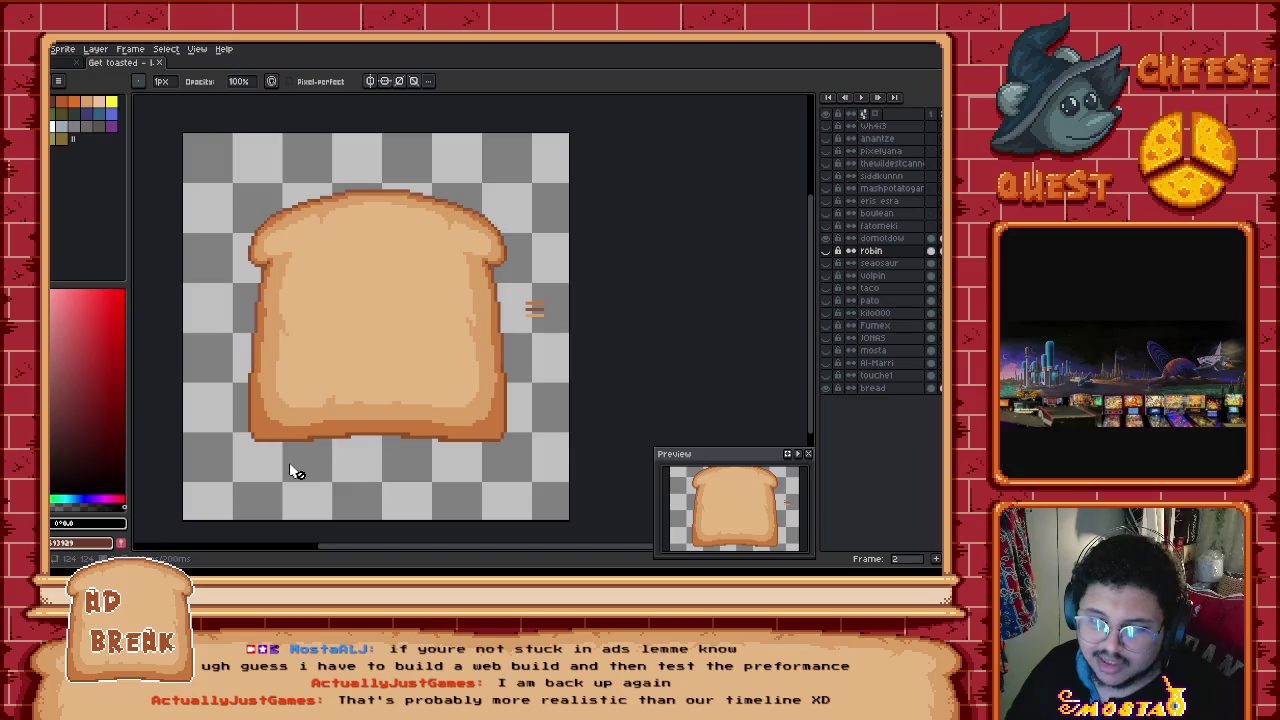
Step: Nudge the sprite preview window slightly upward
{"action": "left_click_drag", "start_coordinate": [486, 403], "coordinate": [503, 400]}
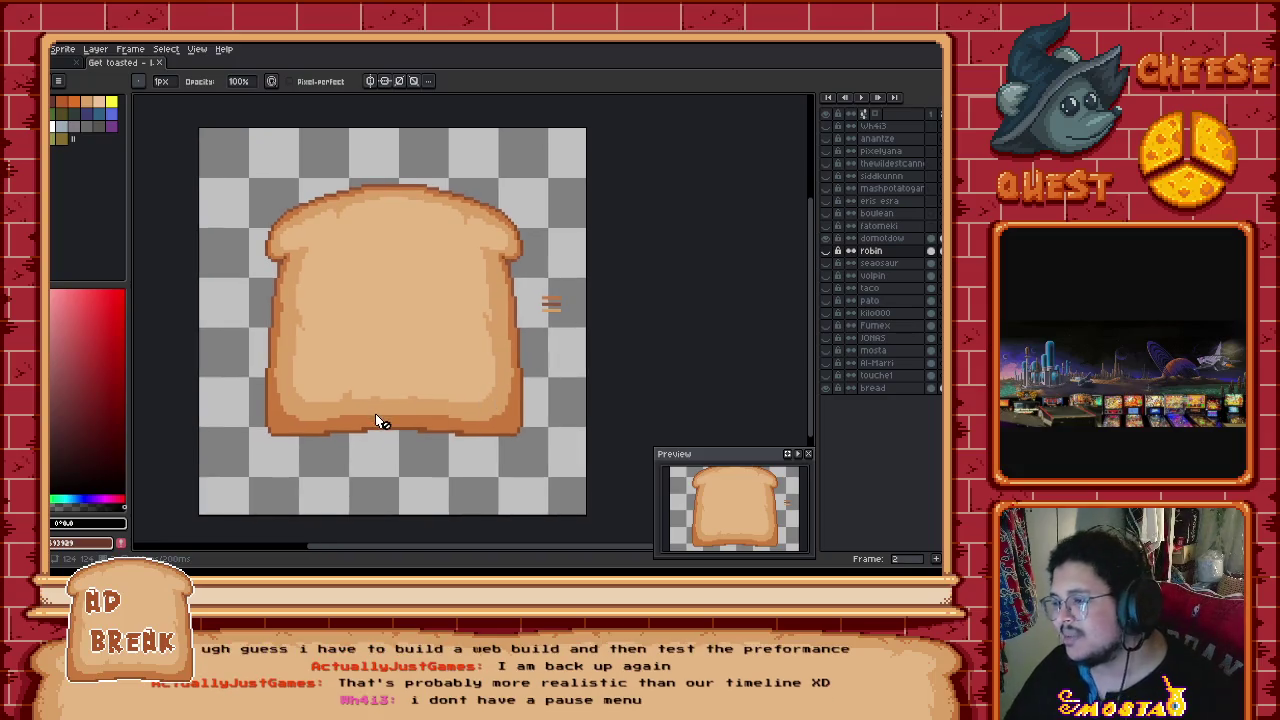
{"action": "mouse_move", "coordinate": [745, 454]}
{"action": "left_mouse_down"}
{"action": "mouse_move", "coordinate": [745, 436]}
{"action": "mouse_move", "coordinate": [908, 420]}
{"action": "left_mouse_up"}
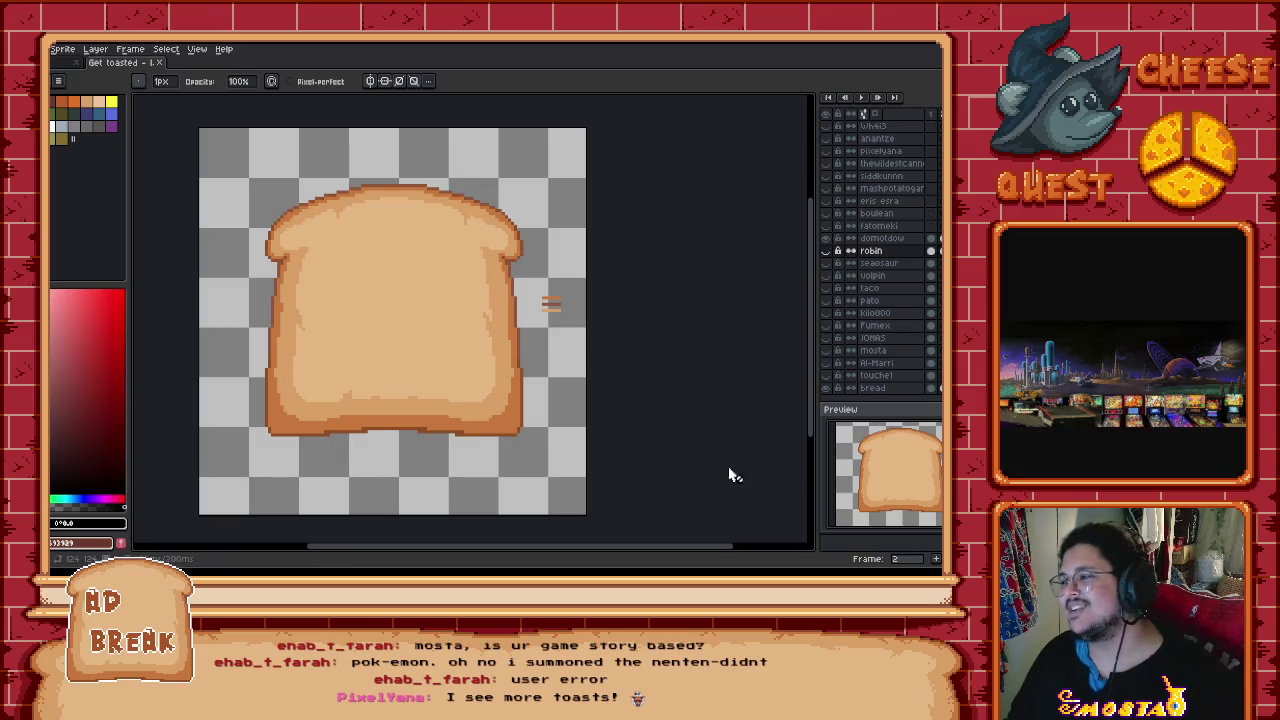
{"action": "left_click", "coordinate": [826, 251]}
{"action": "double_click", "coordinate": [826, 251]}
{"action": "left_click", "coordinate": [826, 251]}
{"action": "left_click", "coordinate": [826, 251]}
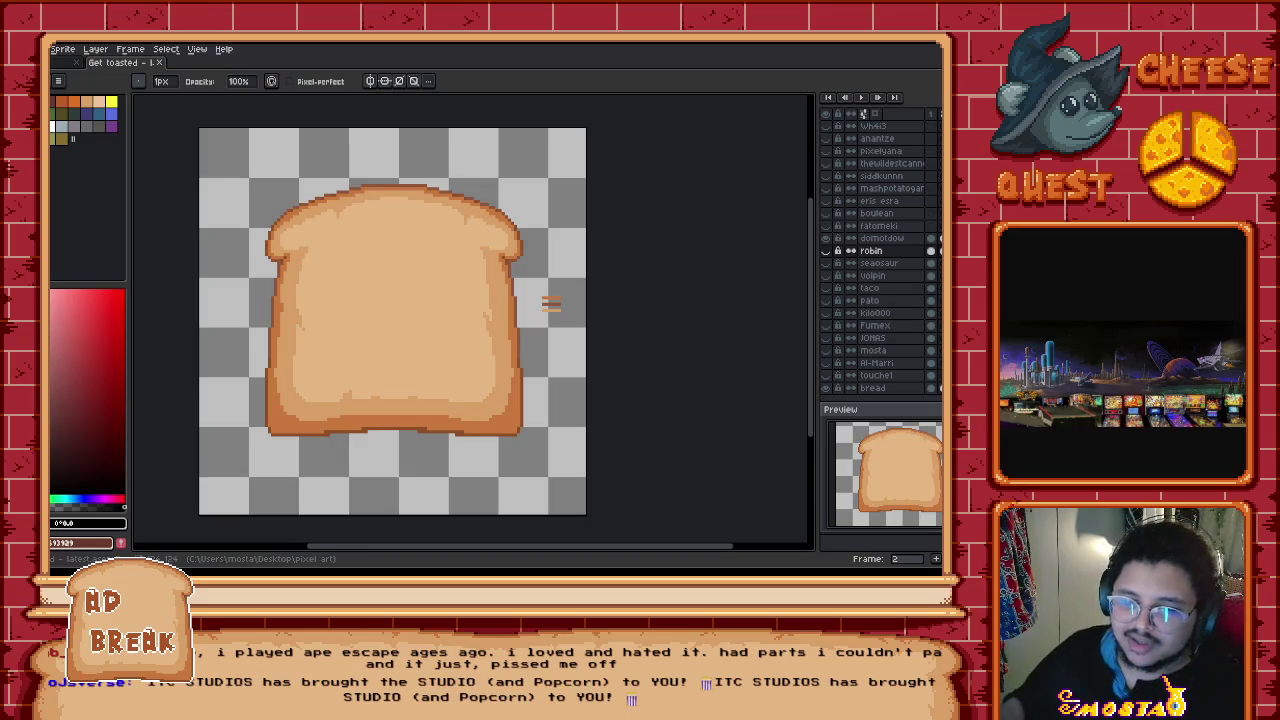
{"action": "left_click", "coordinate": [56, 62]}
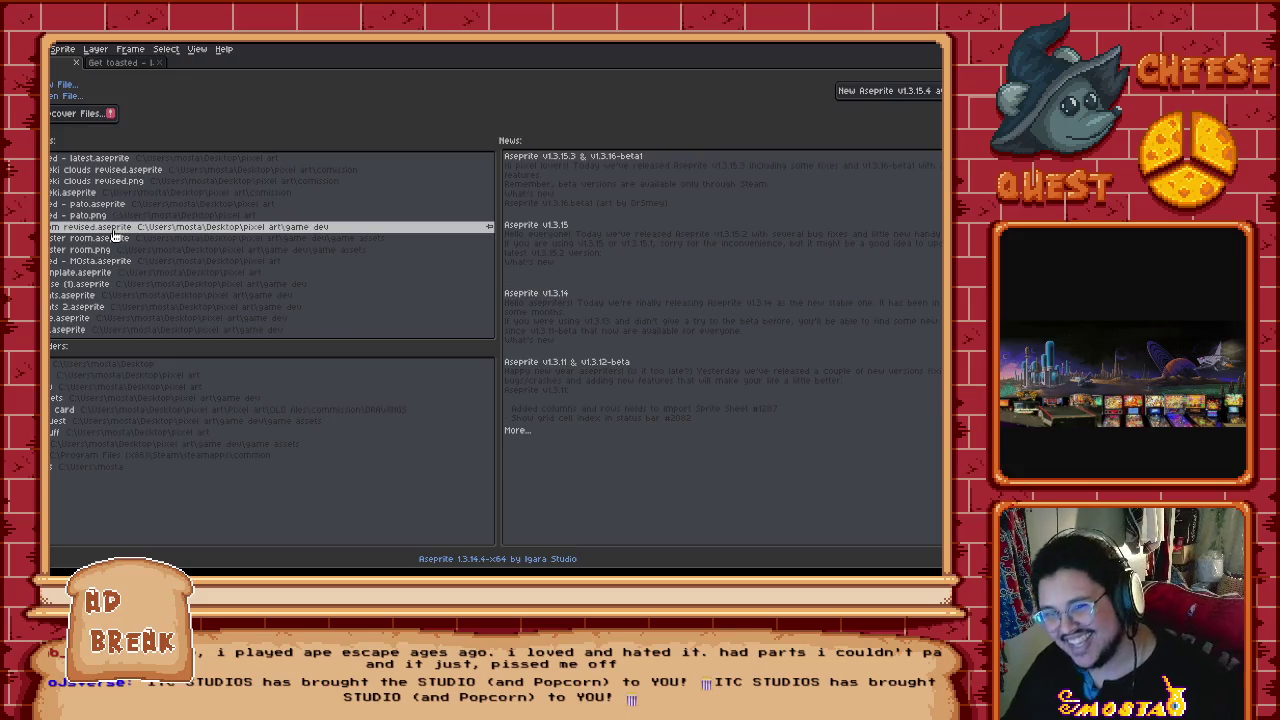
Step: Open the game room and Grand Master room recent files, compare them, then return to Get toasted
{"action": "left_click", "coordinate": [114, 233]}
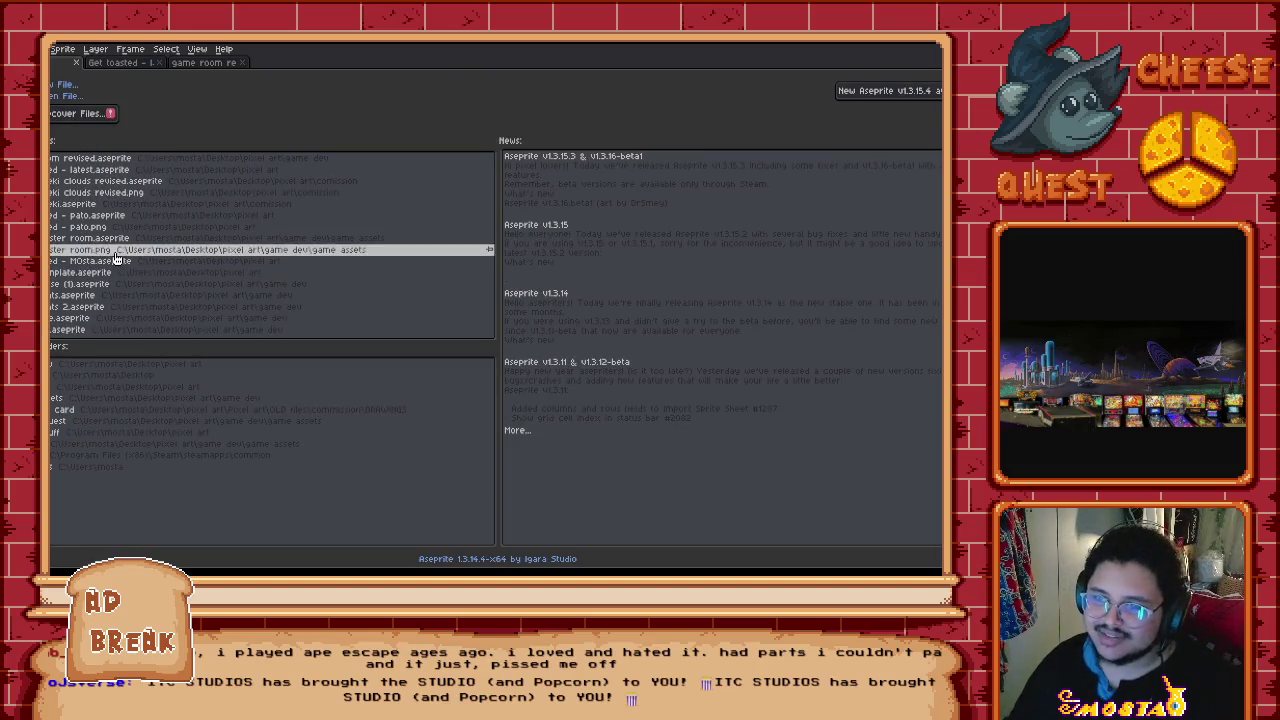
{"action": "left_click", "coordinate": [130, 248]}
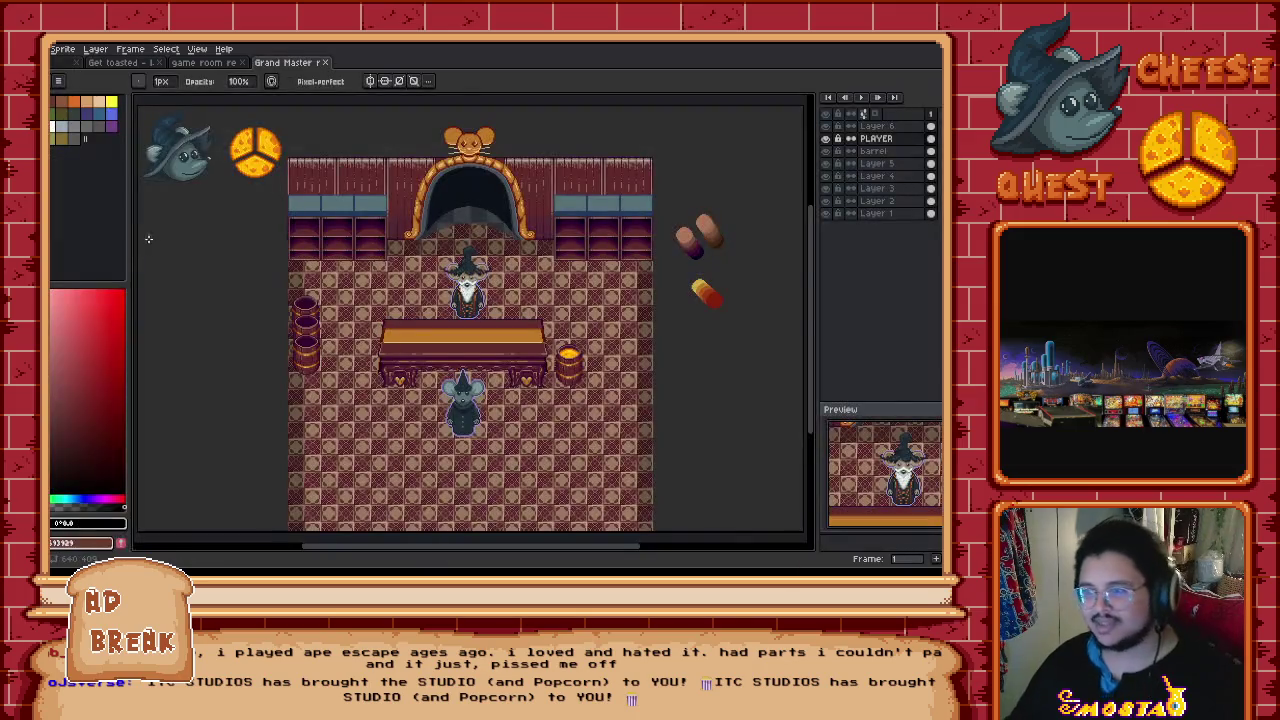
{"action": "left_click", "coordinate": [200, 62]}
{"action": "left_click", "coordinate": [285, 63]}
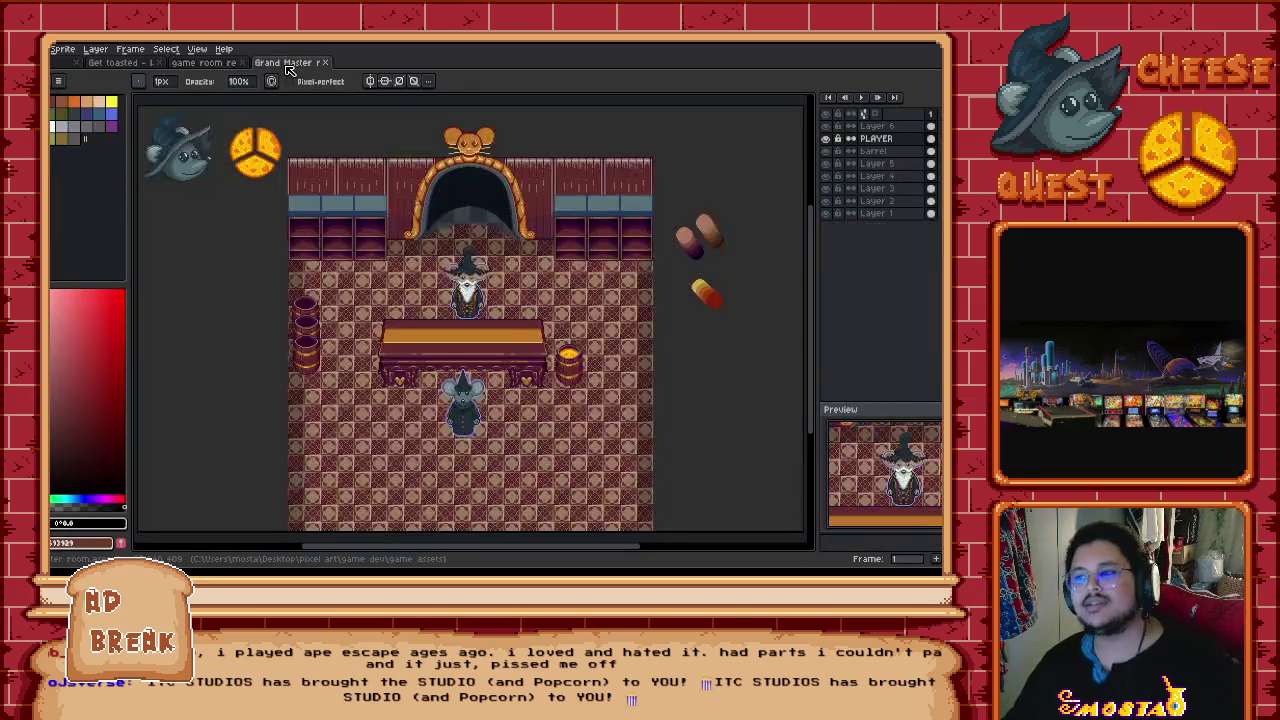
{"action": "left_click", "coordinate": [222, 64]}
{"action": "left_click", "coordinate": [288, 64]}
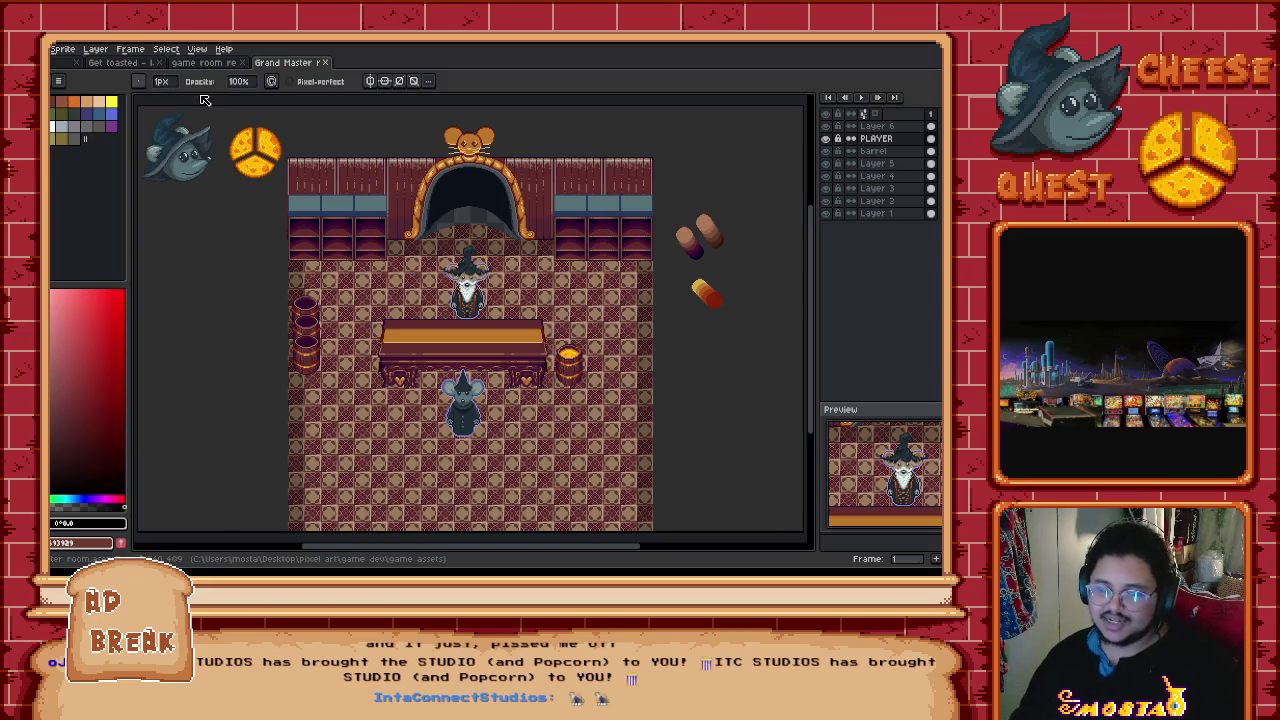
{"action": "left_click", "coordinate": [136, 67]}
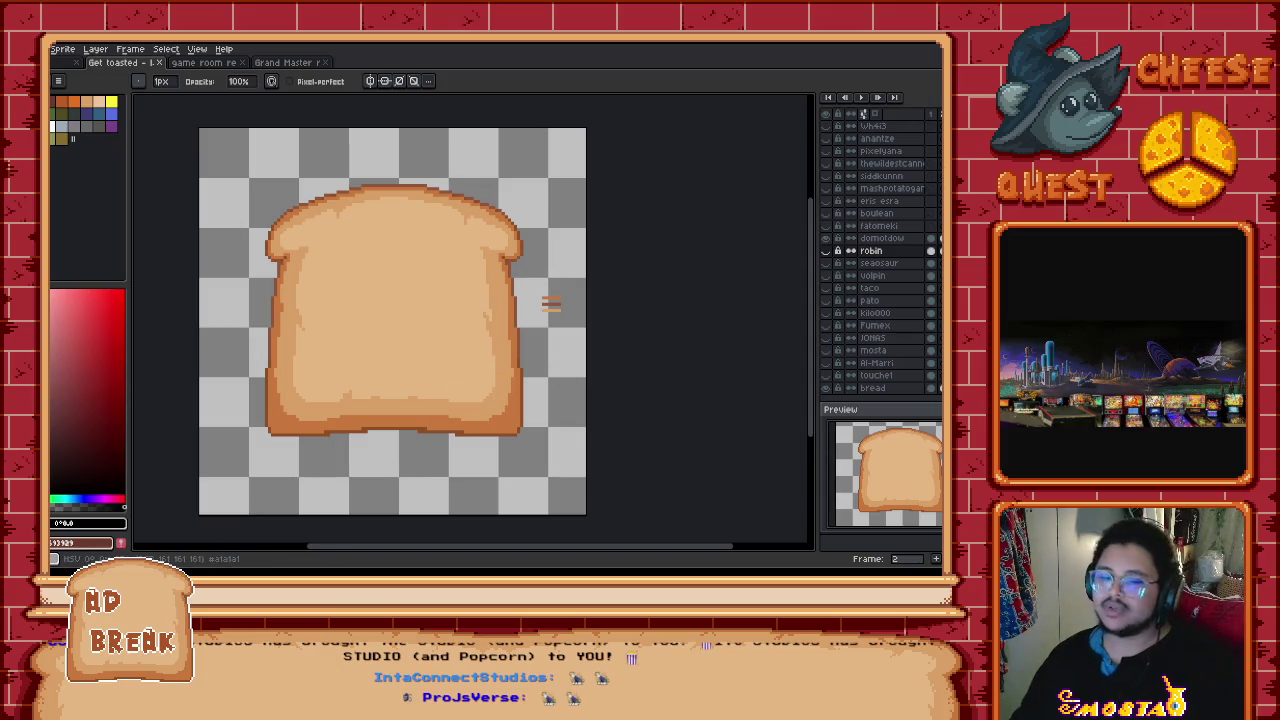
{"action": "left_click", "coordinate": [828, 252]}
{"action": "left_click", "coordinate": [828, 252]}
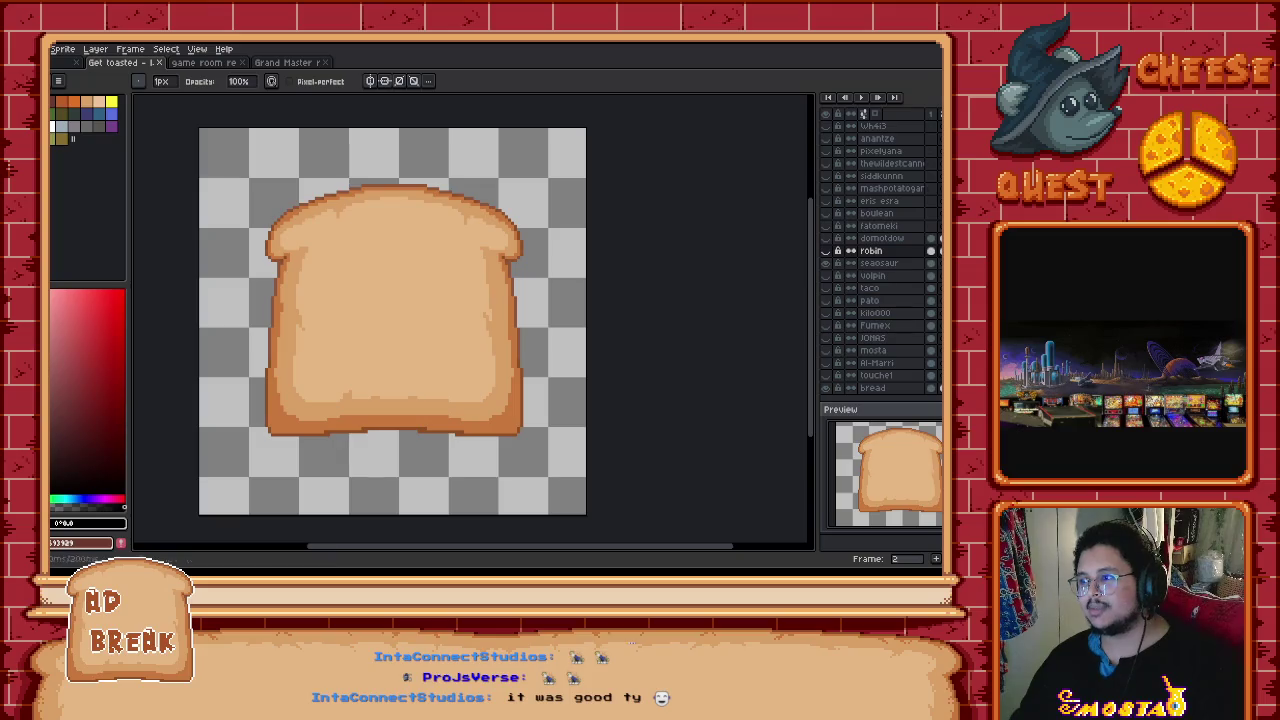
{"action": "left_click", "coordinate": [827, 264]}
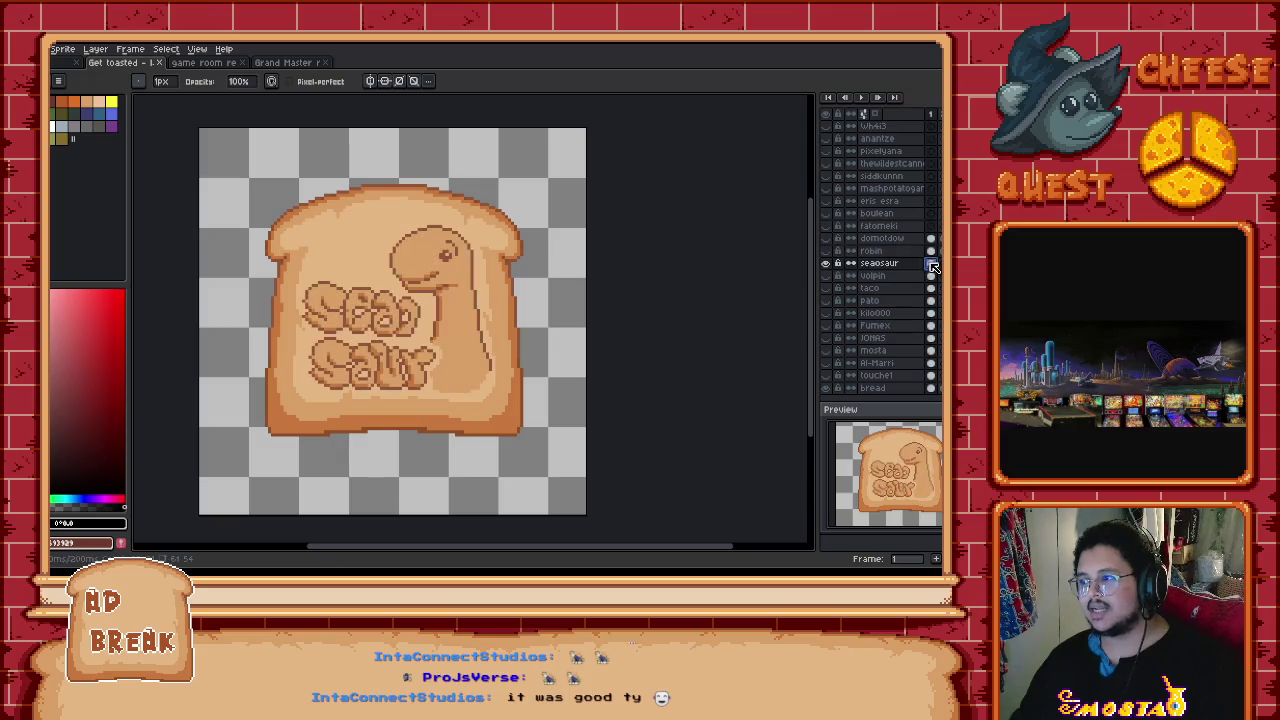
{"action": "left_click", "coordinate": [827, 264]}
{"action": "left_click", "coordinate": [827, 276]}
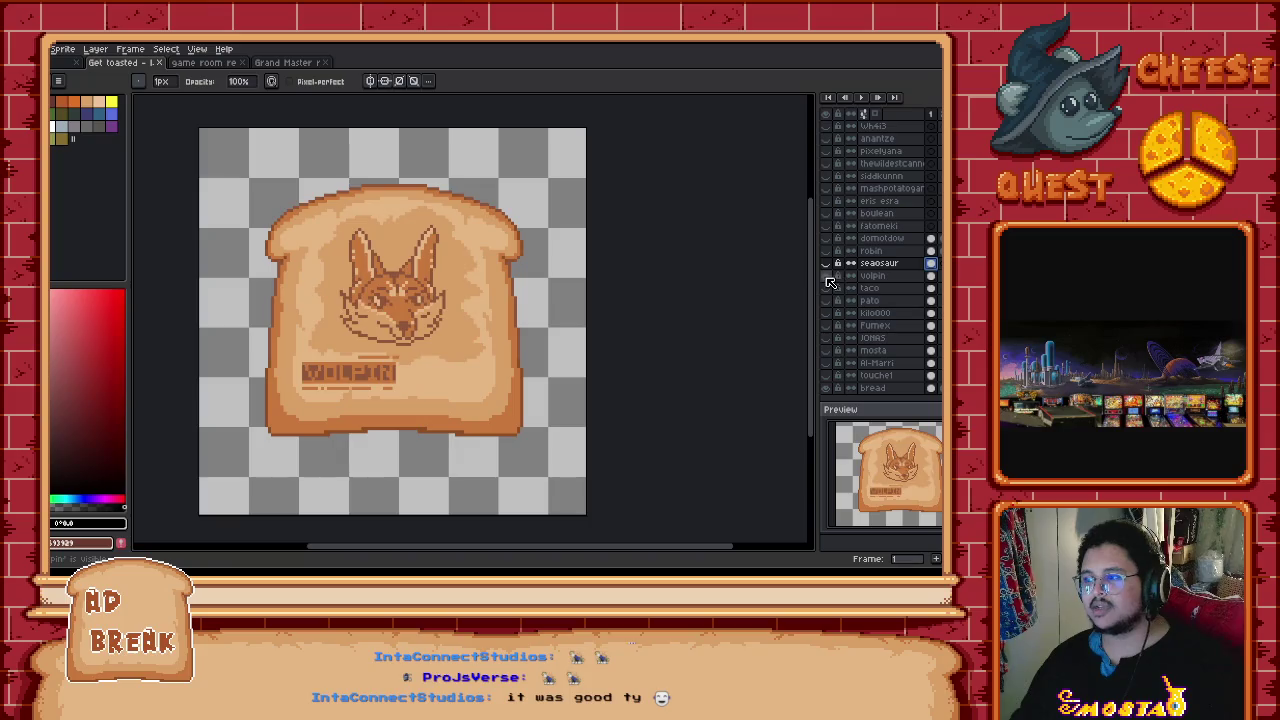
{"action": "left_click", "coordinate": [828, 277]}
{"action": "left_click", "coordinate": [828, 289]}
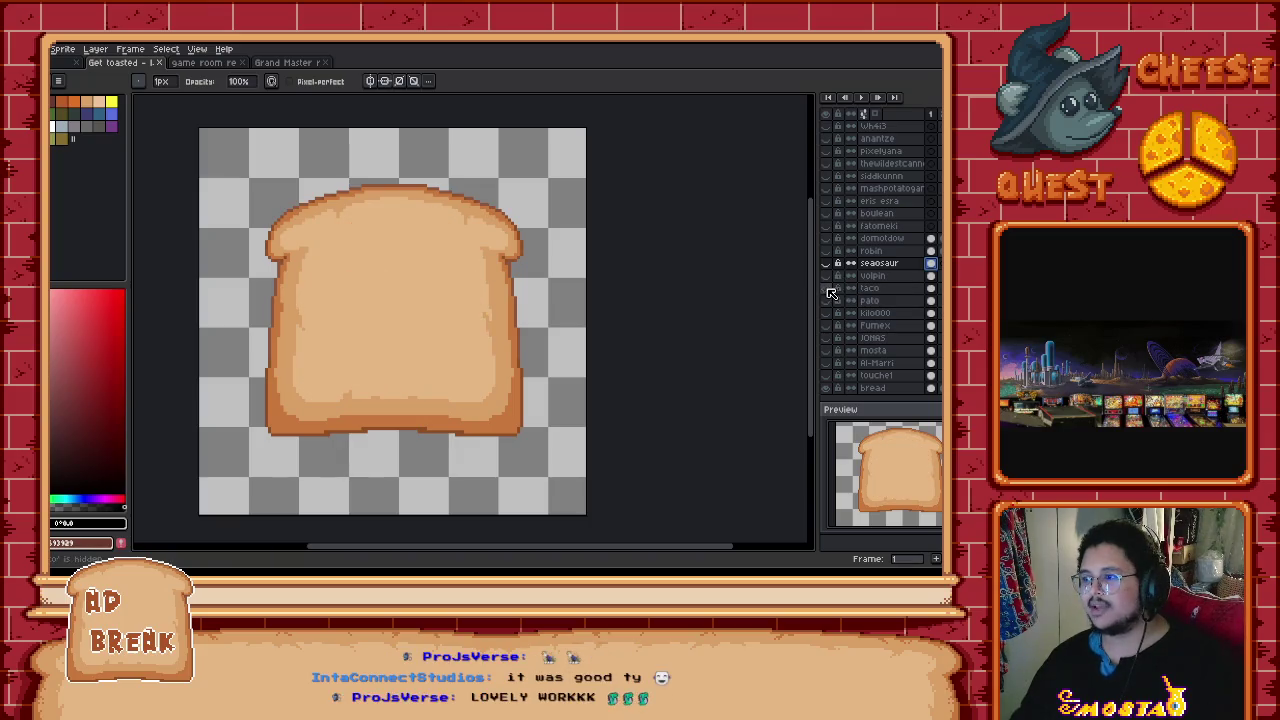
{"action": "left_click", "coordinate": [829, 302]}
{"action": "left_click", "coordinate": [828, 313]}
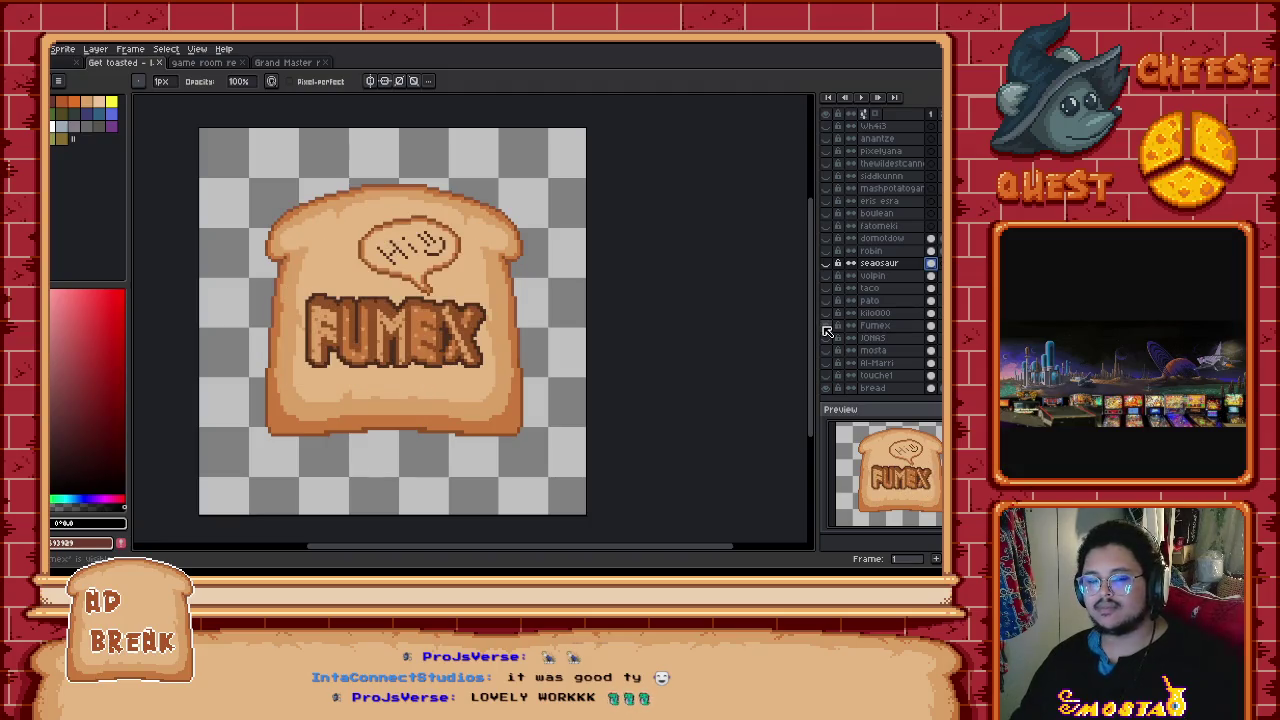
{"action": "left_click", "coordinate": [828, 327]}
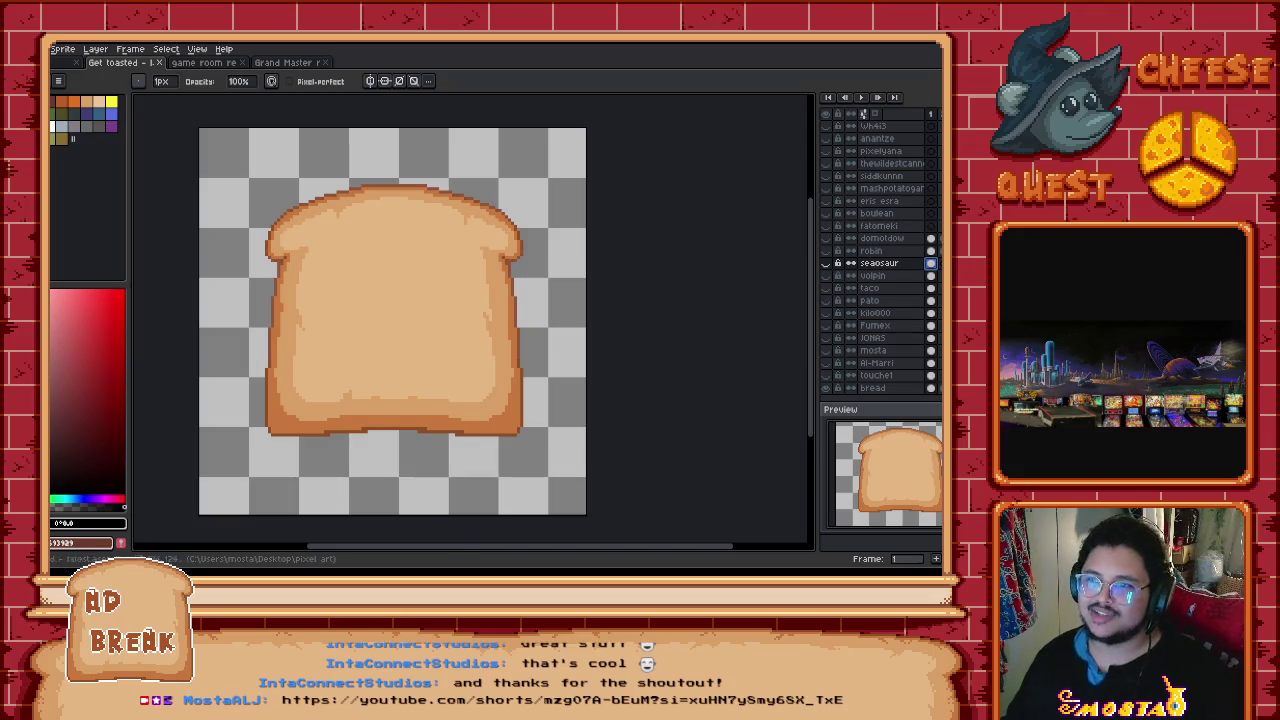
Step: Bring up the Grand Master room sprite
{"action": "left_click", "coordinate": [272, 63]}
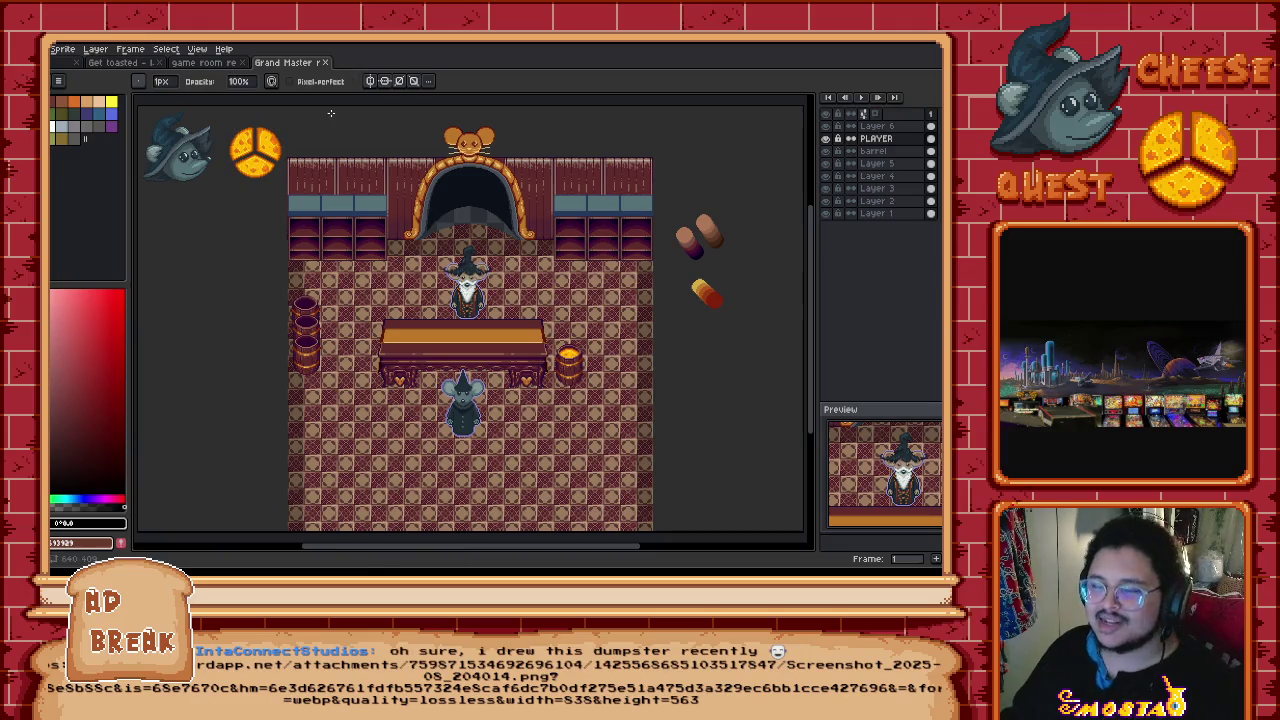
Step: Return to the Home start page with recent files and news
{"action": "left_click", "coordinate": [60, 62]}
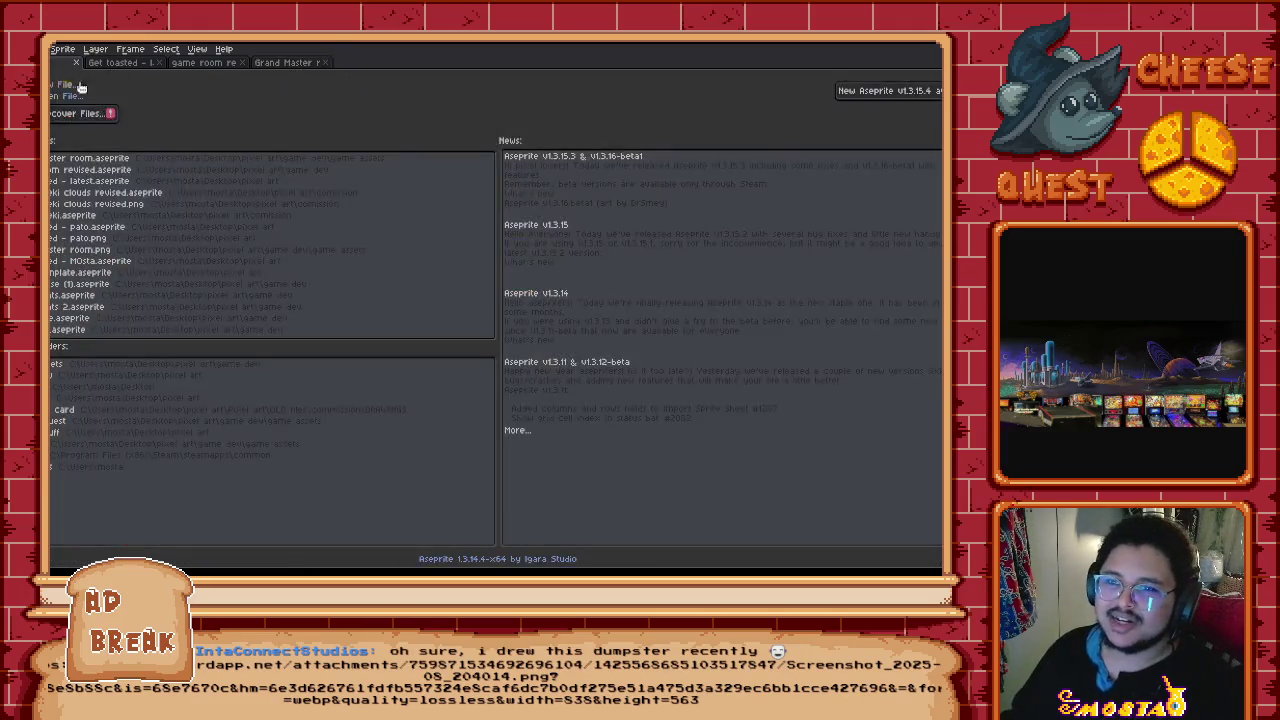
Step: Create a new blank sprite and paste the copied dumpster image into it
{"action": "left_click", "coordinate": [57, 85]}
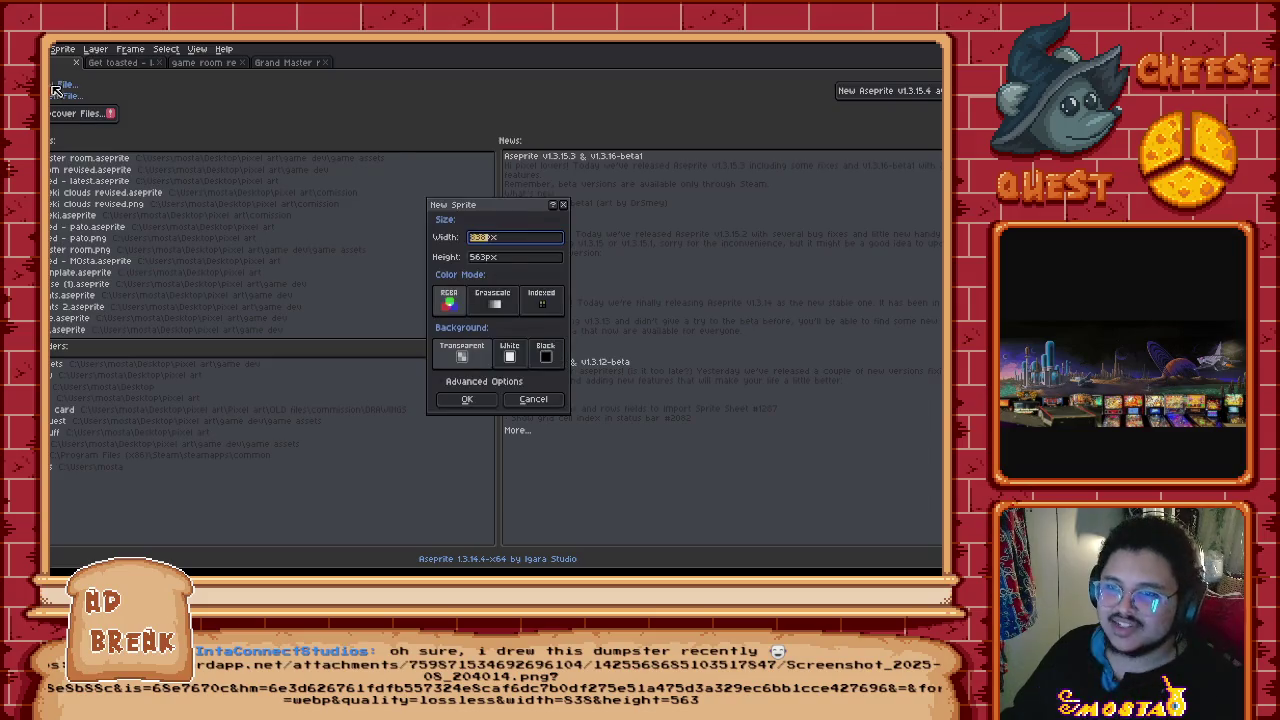
{"action": "left_click", "coordinate": [468, 400]}
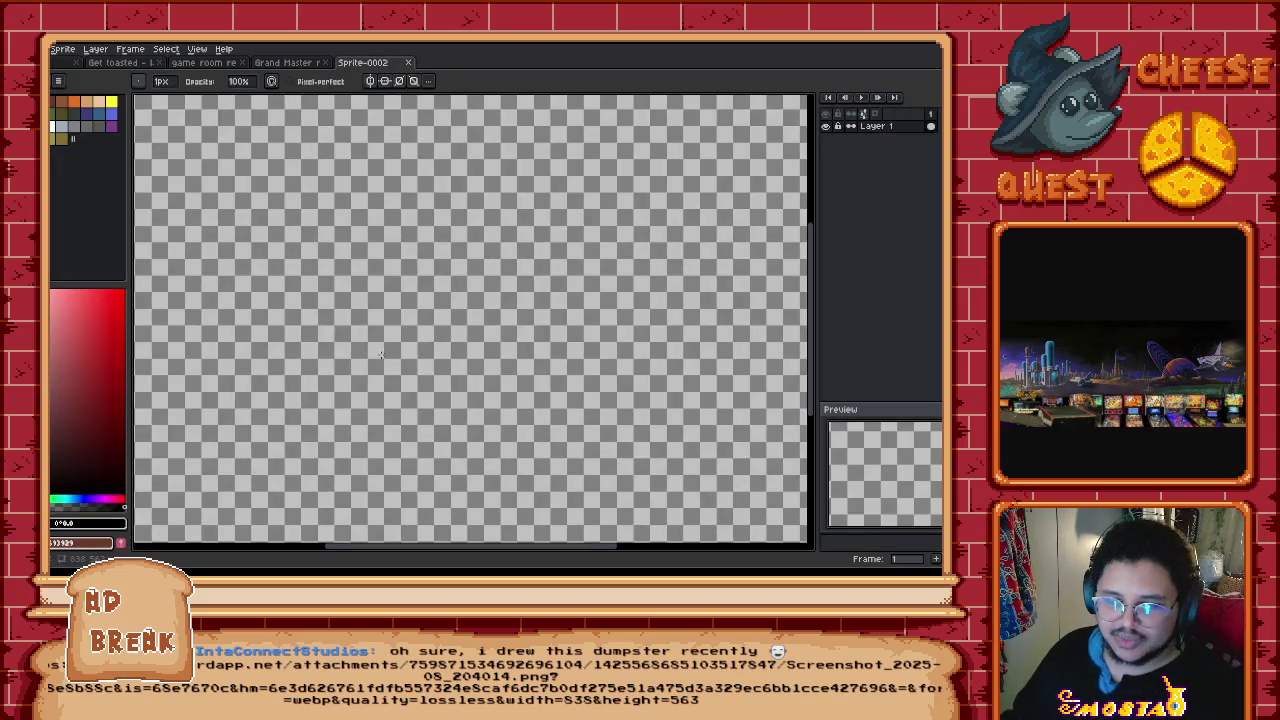
{"action": "scroll", "coordinate": [380, 353], "scroll_direction": "down", "scroll_amount": 2}
{"action": "key", "text": "ctrl+v"}
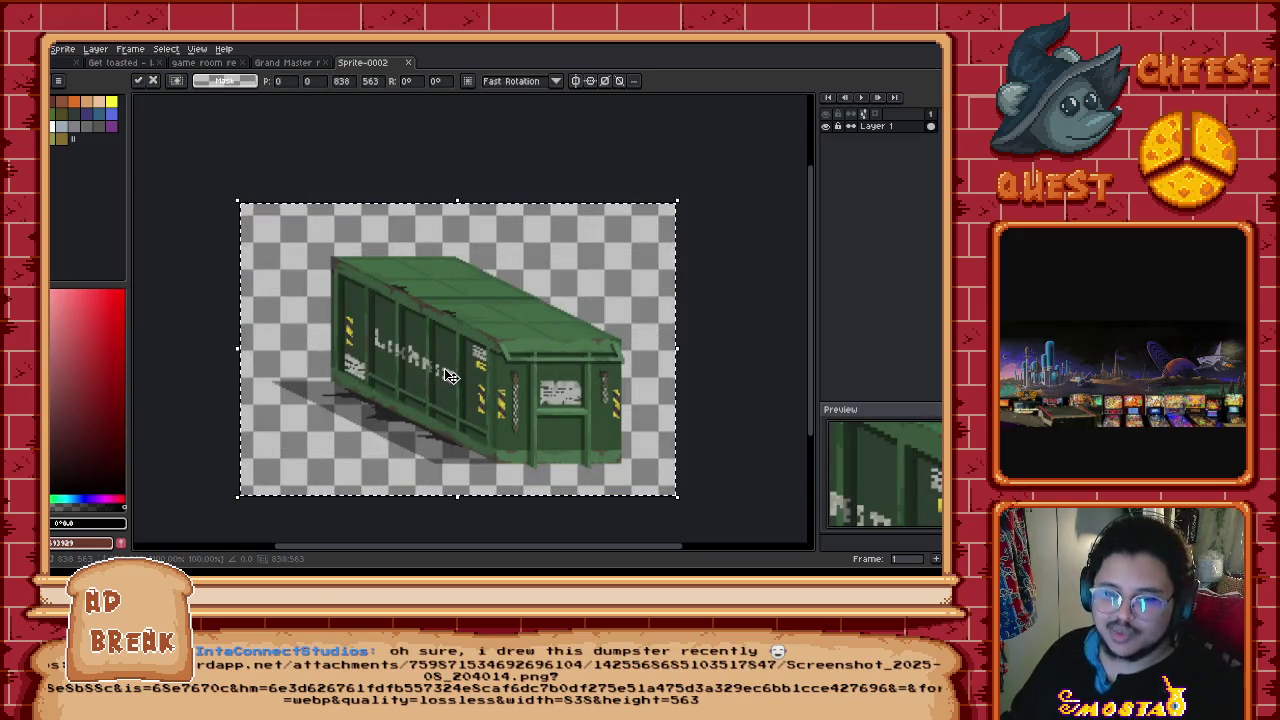
{"action": "key", "text": "Return"}
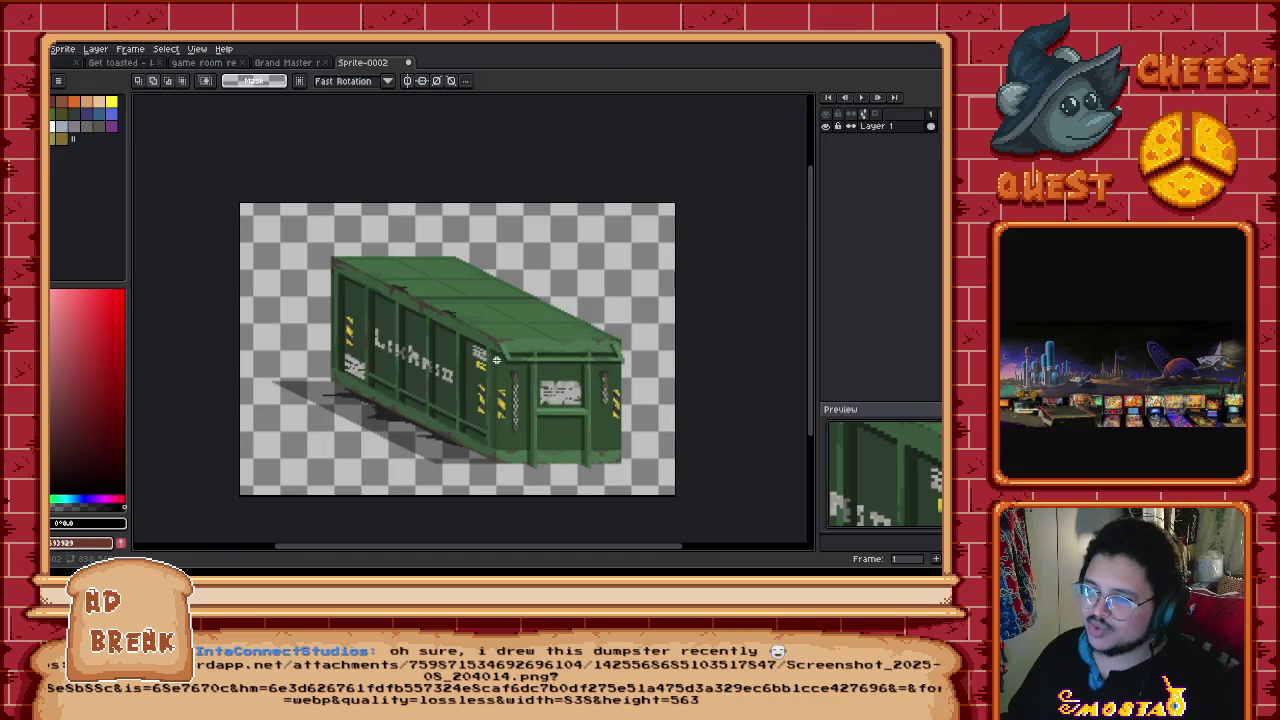
Step: Zoom and pan around the pasted dumpster image to inspect it, then close the sprite
{"action": "scroll", "coordinate": [494, 359], "scroll_direction": "up", "scroll_amount": 1}
{"action": "scroll", "coordinate": [394, 331], "scroll_direction": "up", "scroll_amount": 3}
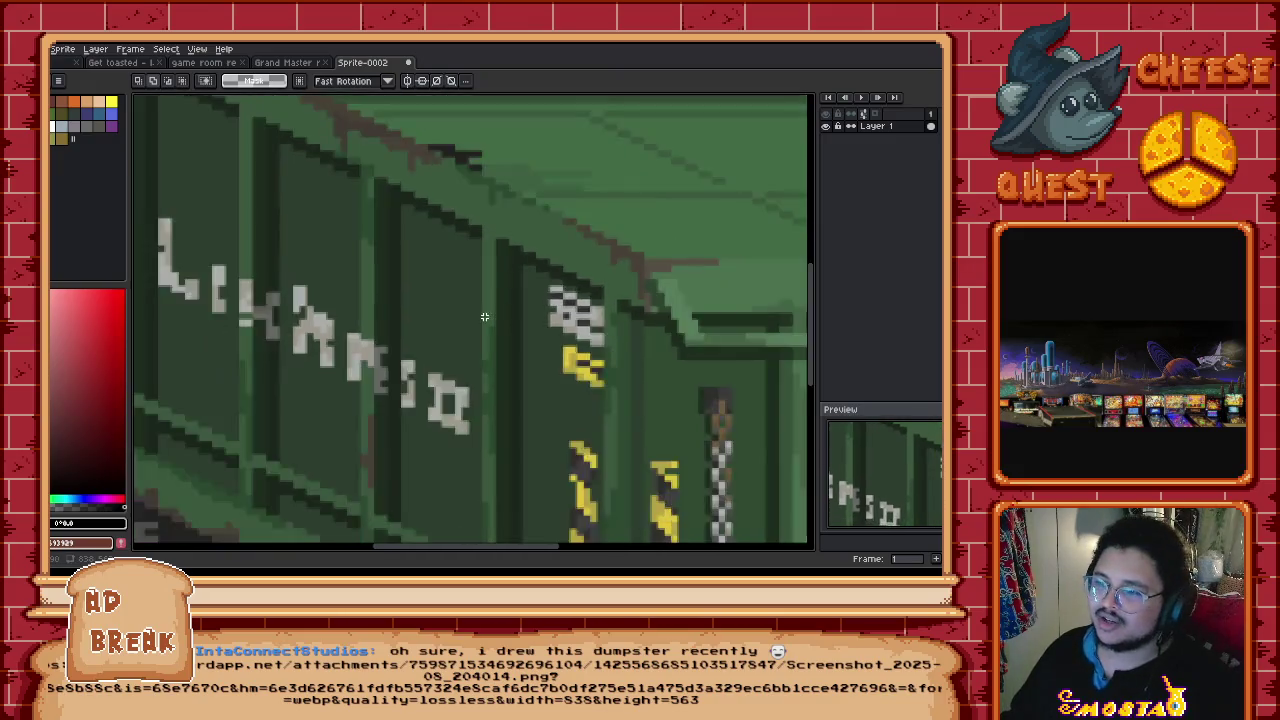
{"action": "scroll", "coordinate": [484, 316], "scroll_direction": "down", "scroll_amount": 4}
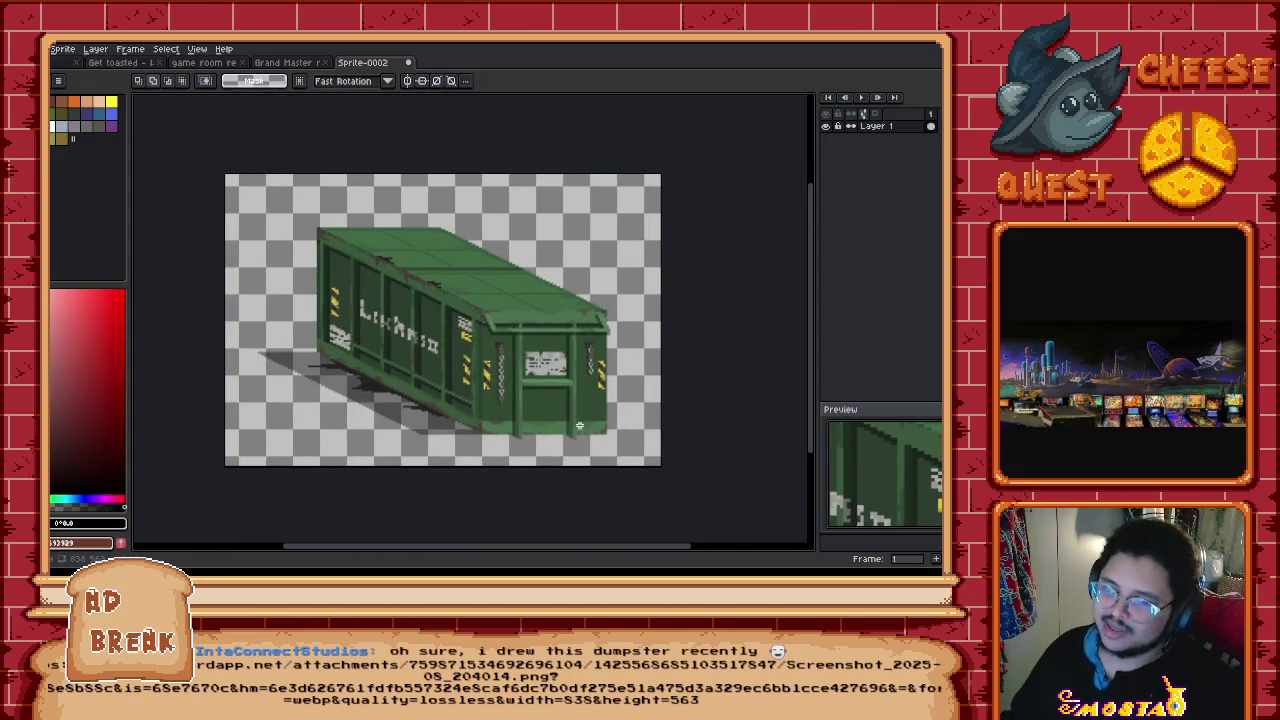
{"action": "scroll", "coordinate": [427, 368], "scroll_direction": "up", "scroll_amount": 2}
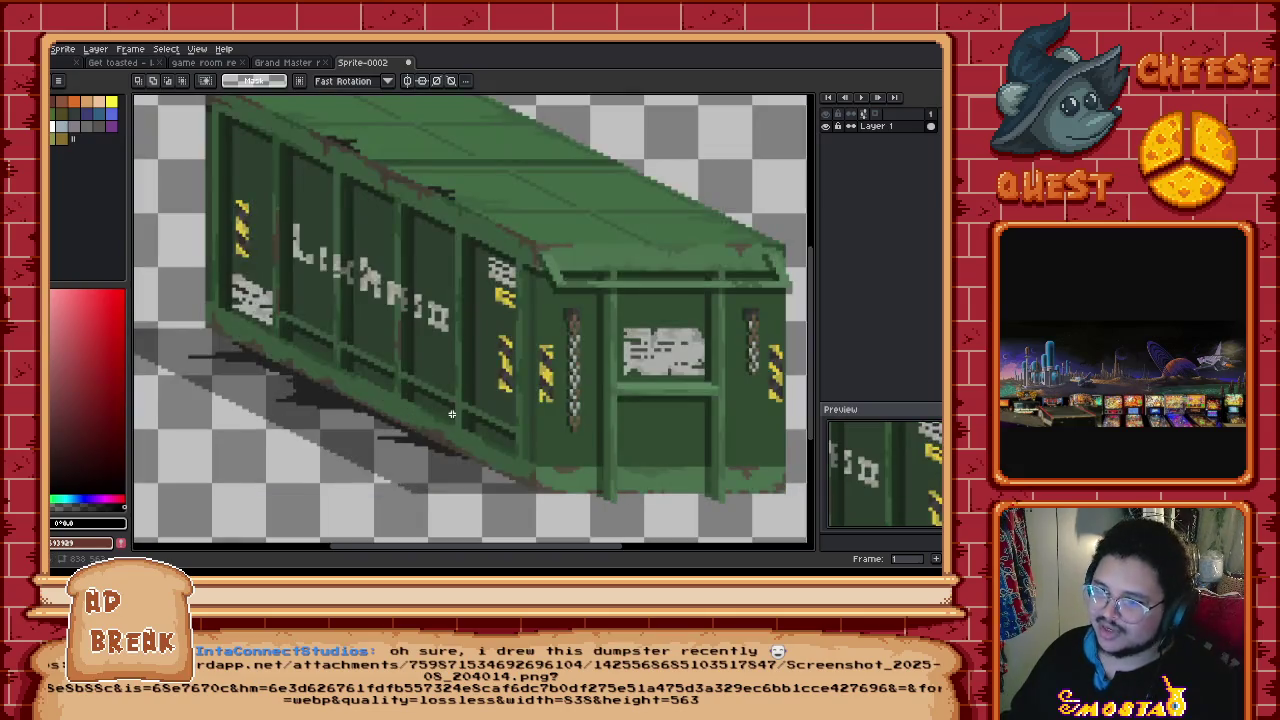
{"action": "scroll", "coordinate": [451, 414], "scroll_direction": "down", "scroll_amount": 2}
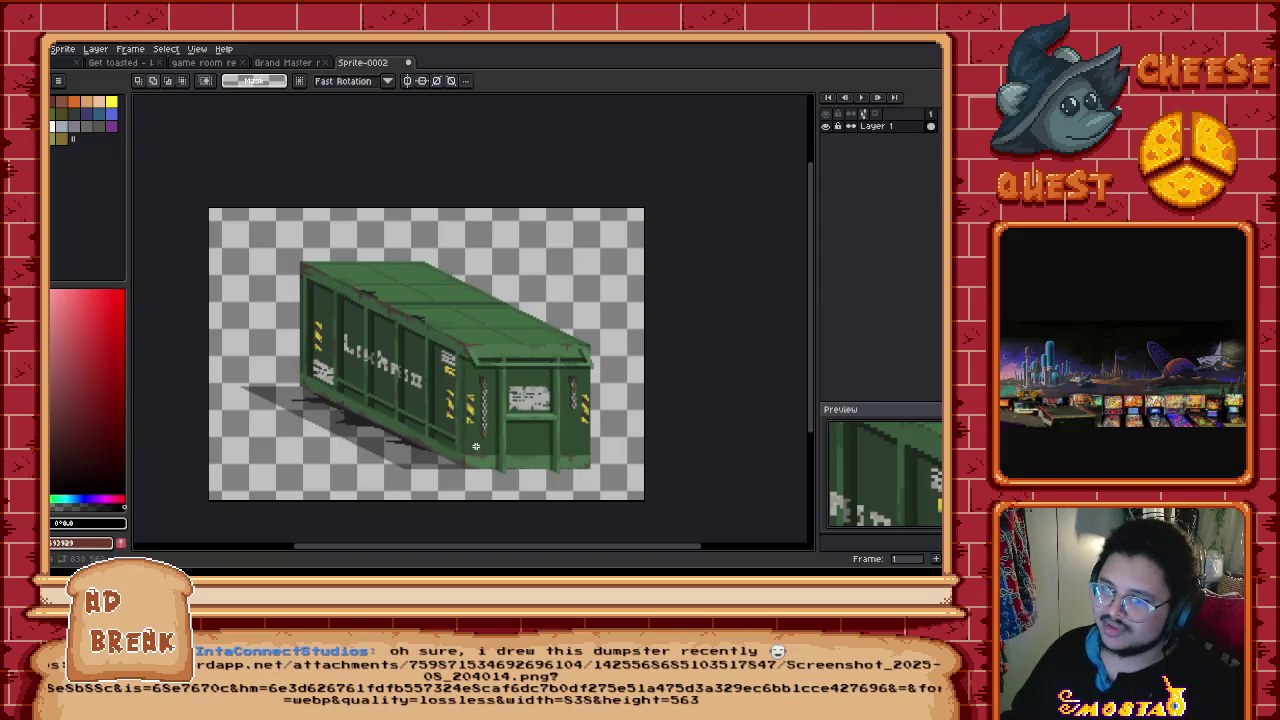
{"action": "scroll", "coordinate": [425, 383], "scroll_direction": "down", "scroll_amount": 1}
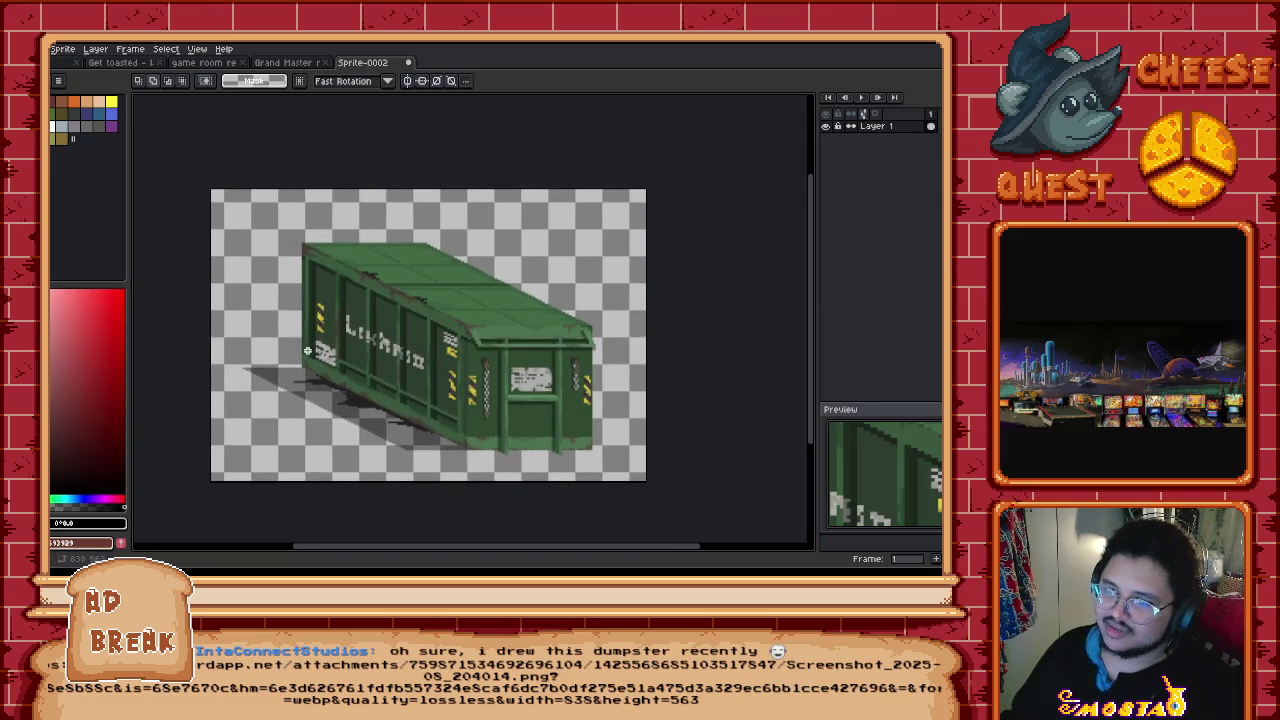
{"action": "scroll", "coordinate": [307, 350], "scroll_direction": "left", "scroll_amount": 1}
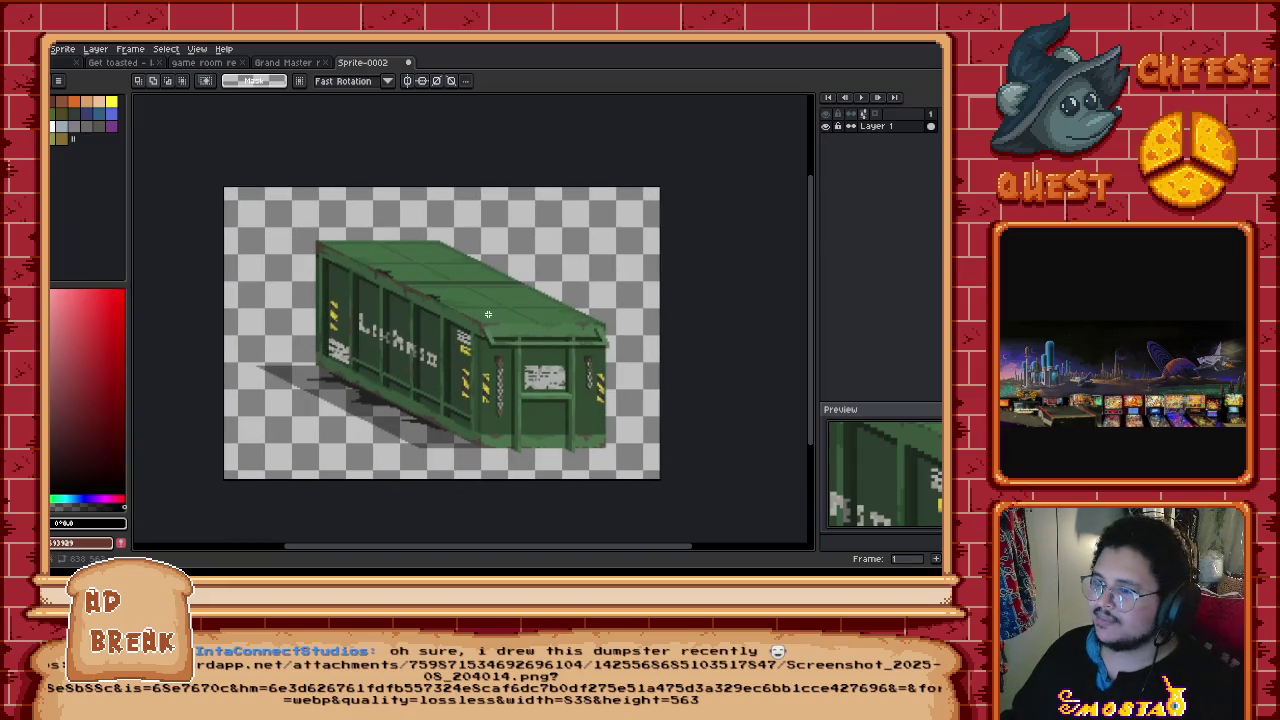
{"action": "scroll", "coordinate": [495, 301], "scroll_direction": "up", "scroll_amount": 3}
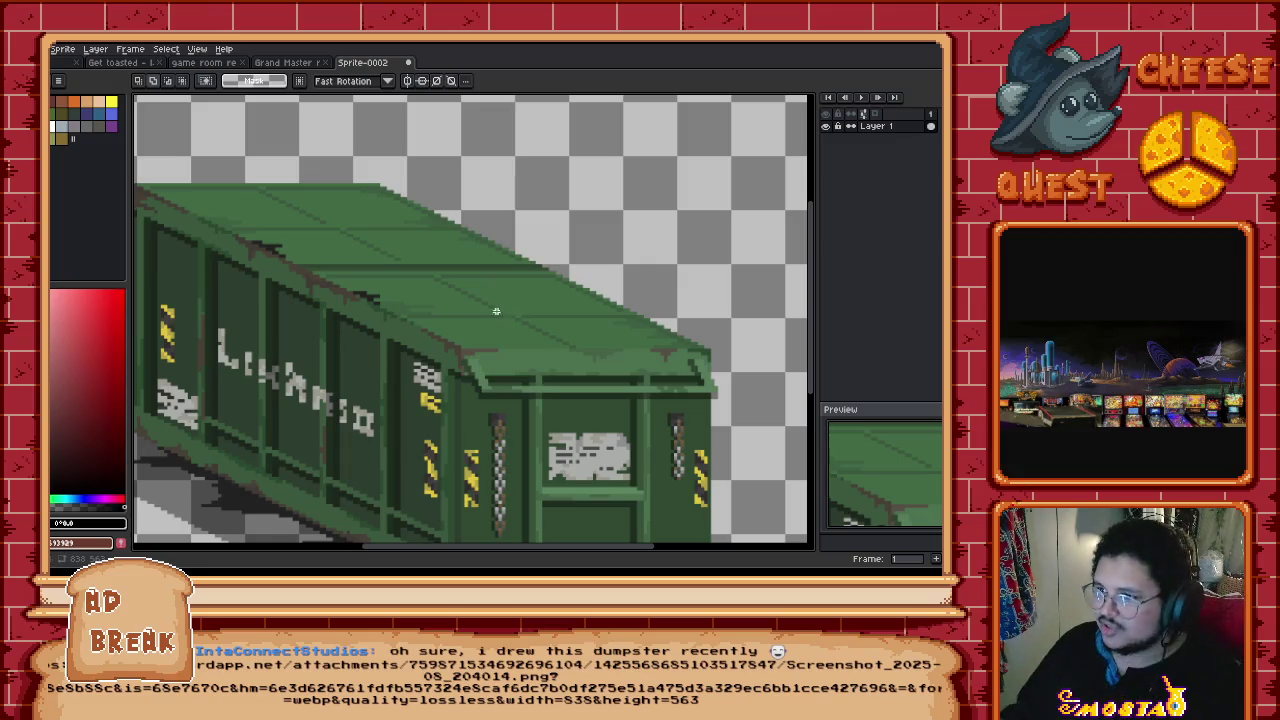
{"action": "left_click_drag", "start_coordinate": [472, 298], "coordinate": [462, 292]}
{"action": "scroll", "coordinate": [462, 292], "scroll_direction": "down", "scroll_amount": 2}
{"action": "scroll", "coordinate": [494, 363], "scroll_direction": "down", "scroll_amount": 2}
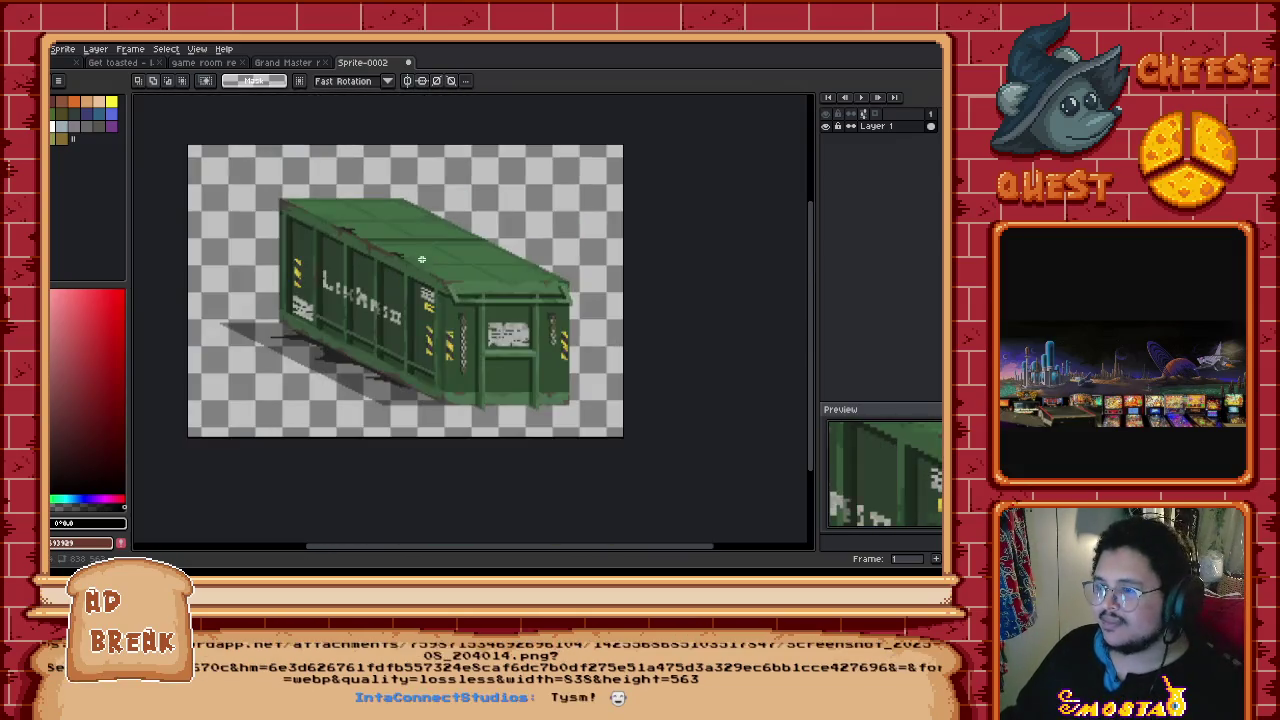
{"action": "scroll", "coordinate": [416, 391], "scroll_direction": "up", "scroll_amount": 2}
{"action": "scroll", "coordinate": [416, 391], "scroll_direction": "up", "scroll_amount": 1}
{"action": "scroll", "coordinate": [416, 391], "scroll_direction": "down", "scroll_amount": 1}
{"action": "scroll", "coordinate": [372, 382], "scroll_direction": "up", "scroll_amount": 1}
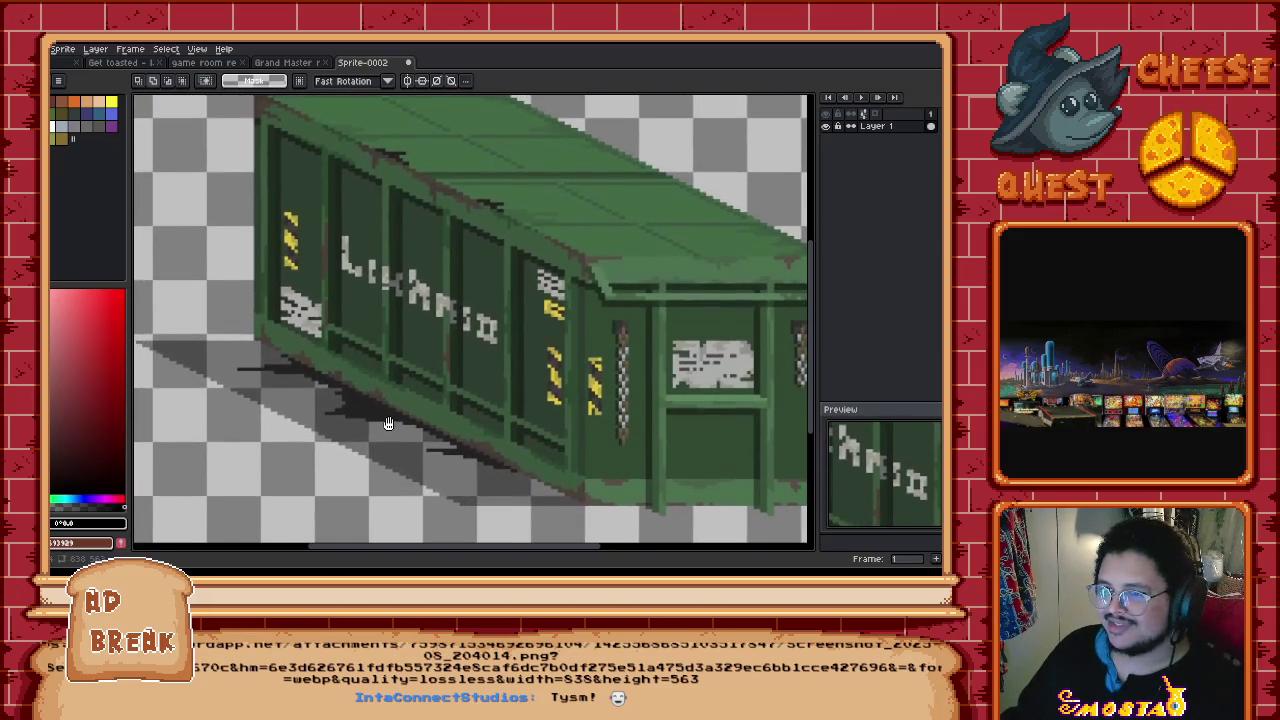
{"action": "scroll", "coordinate": [395, 405], "scroll_direction": "right", "scroll_amount": 2}
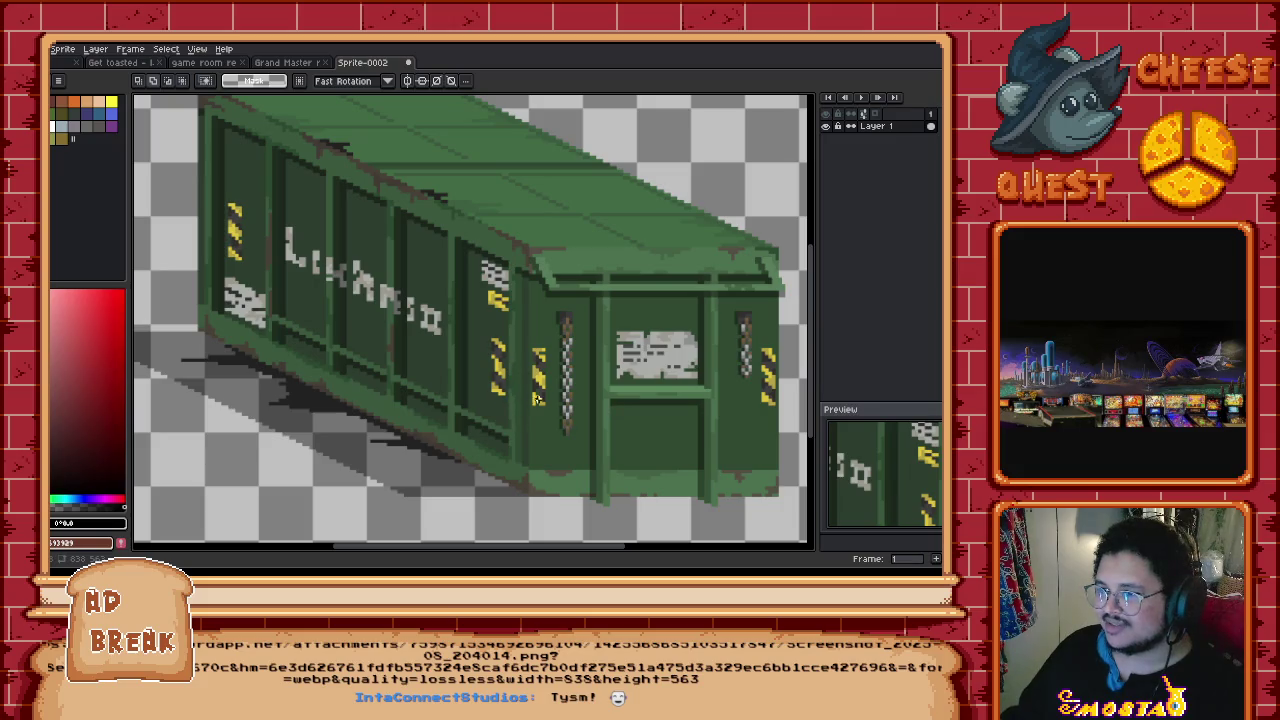
{"action": "scroll", "coordinate": [573, 463], "scroll_direction": "right", "scroll_amount": 1}
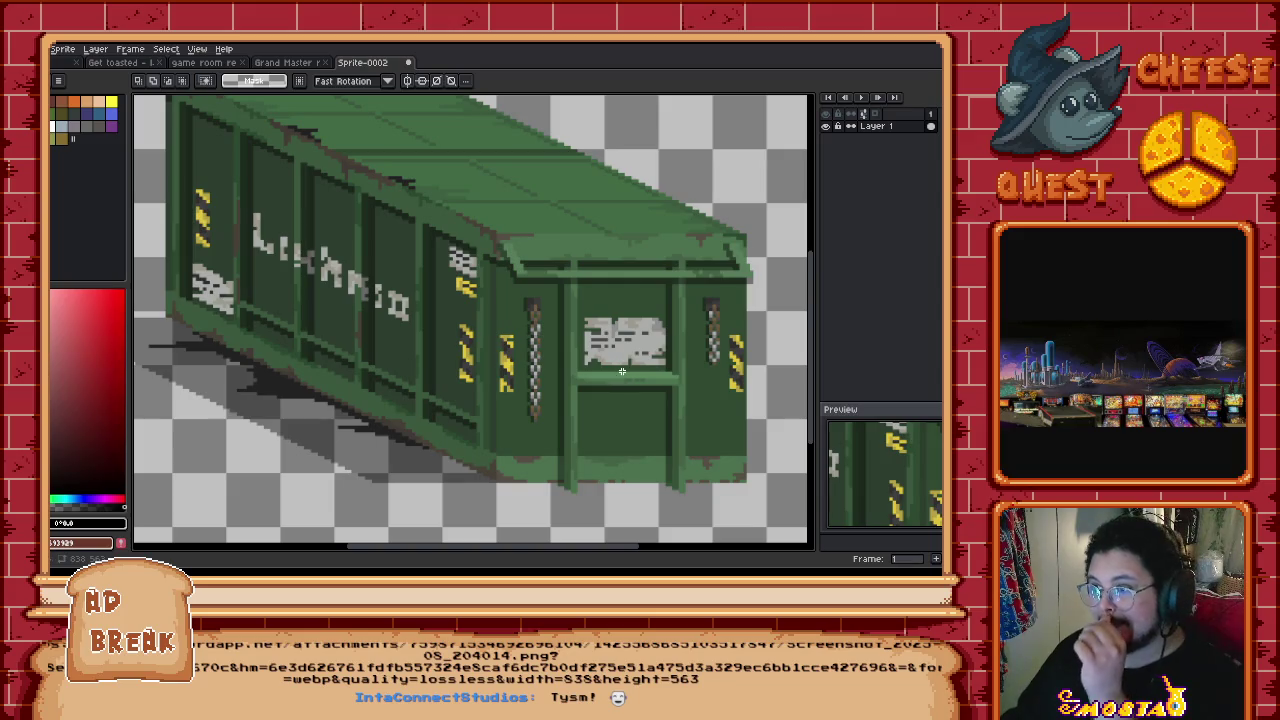
{"action": "scroll", "coordinate": [440, 335], "scroll_direction": "left", "scroll_amount": 2}
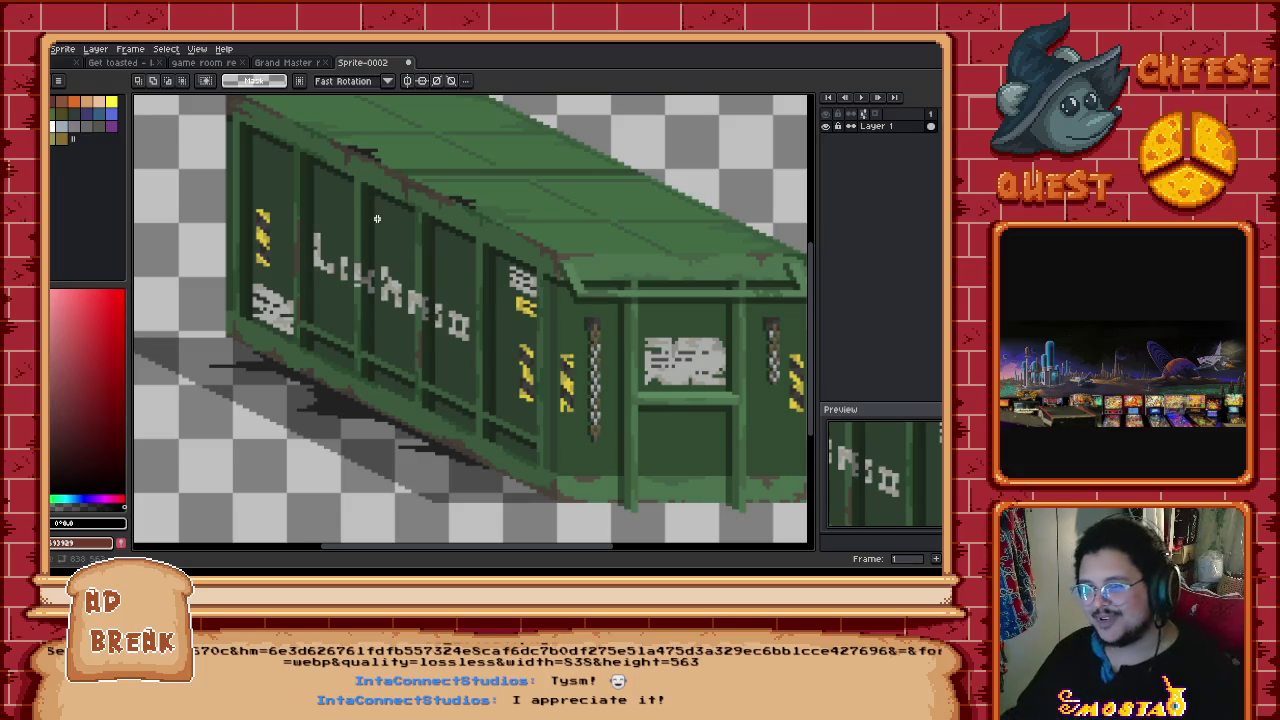
{"action": "left_click", "coordinate": [410, 65]}
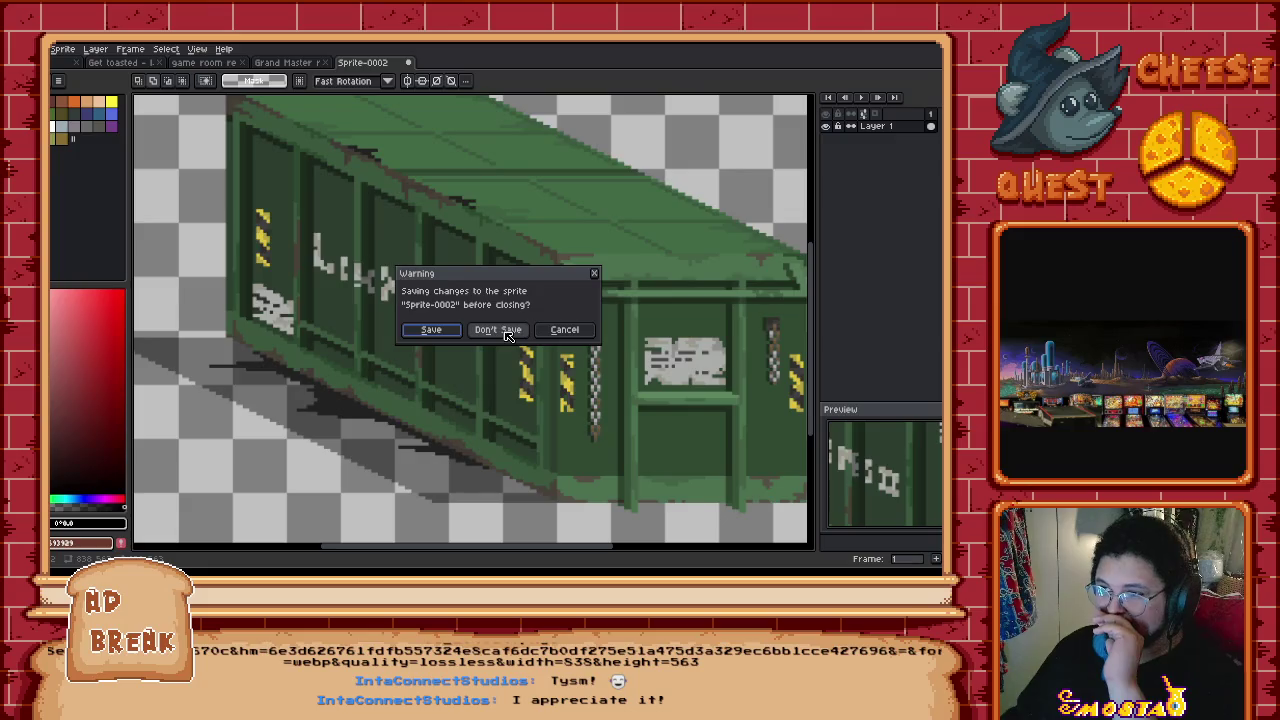
Step: Discard the dumpster sprite without saving and go back to the Get toasted sprite
{"action": "left_click", "coordinate": [497, 330]}
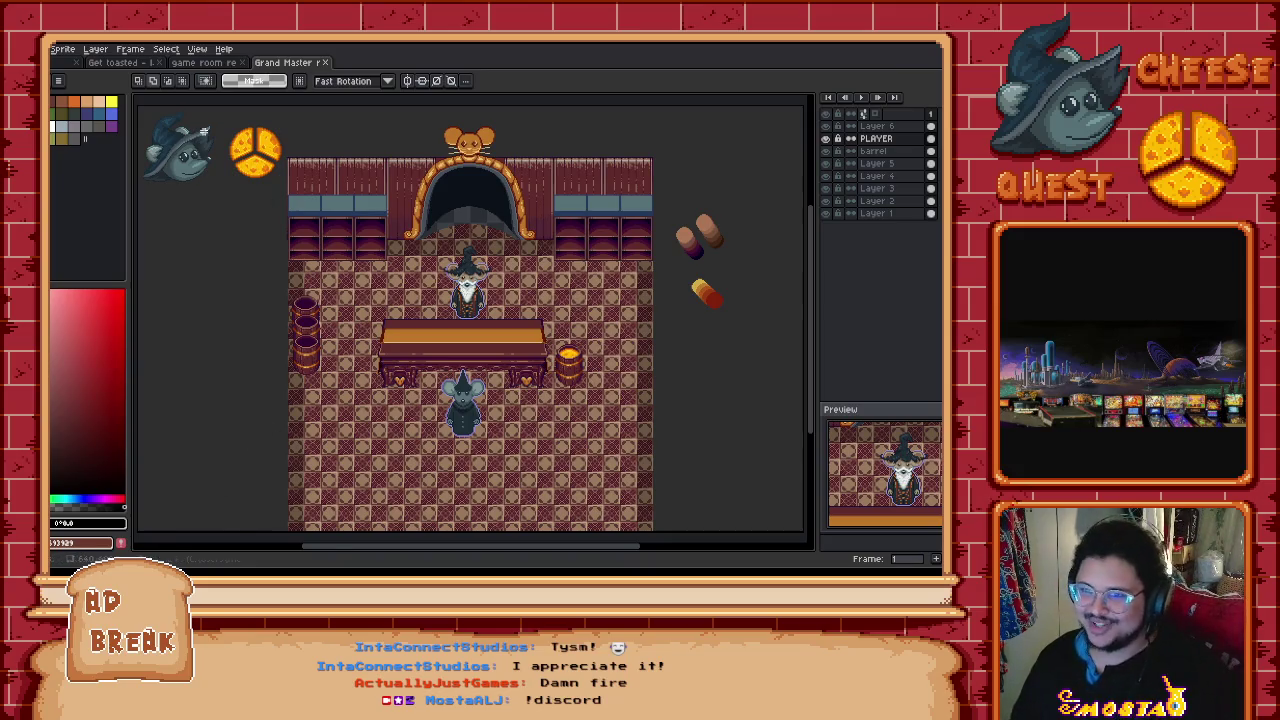
{"action": "left_click", "coordinate": [120, 62]}
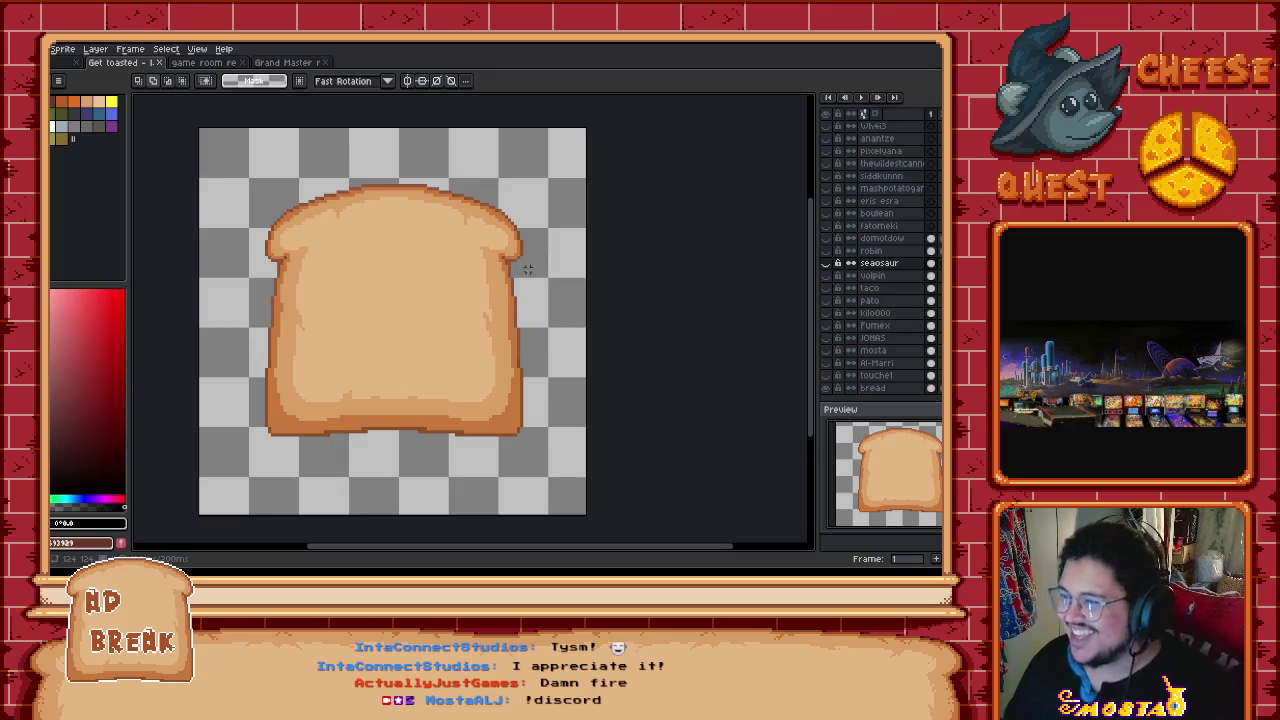
Step: Pan the canvas in small moves to recentre the toast slice in view
{"action": "left_click_drag", "start_coordinate": [529, 258], "coordinate": [549, 262]}
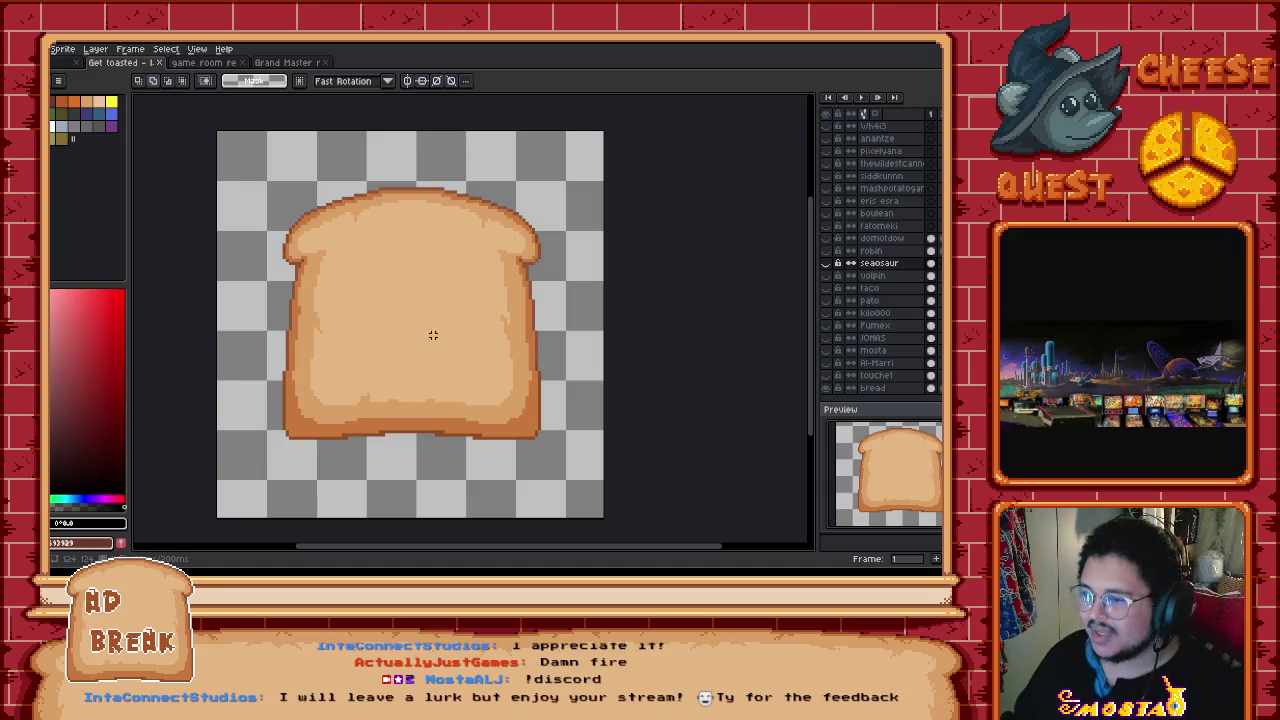
{"action": "left_click_drag", "start_coordinate": [336, 344], "coordinate": [357, 349]}
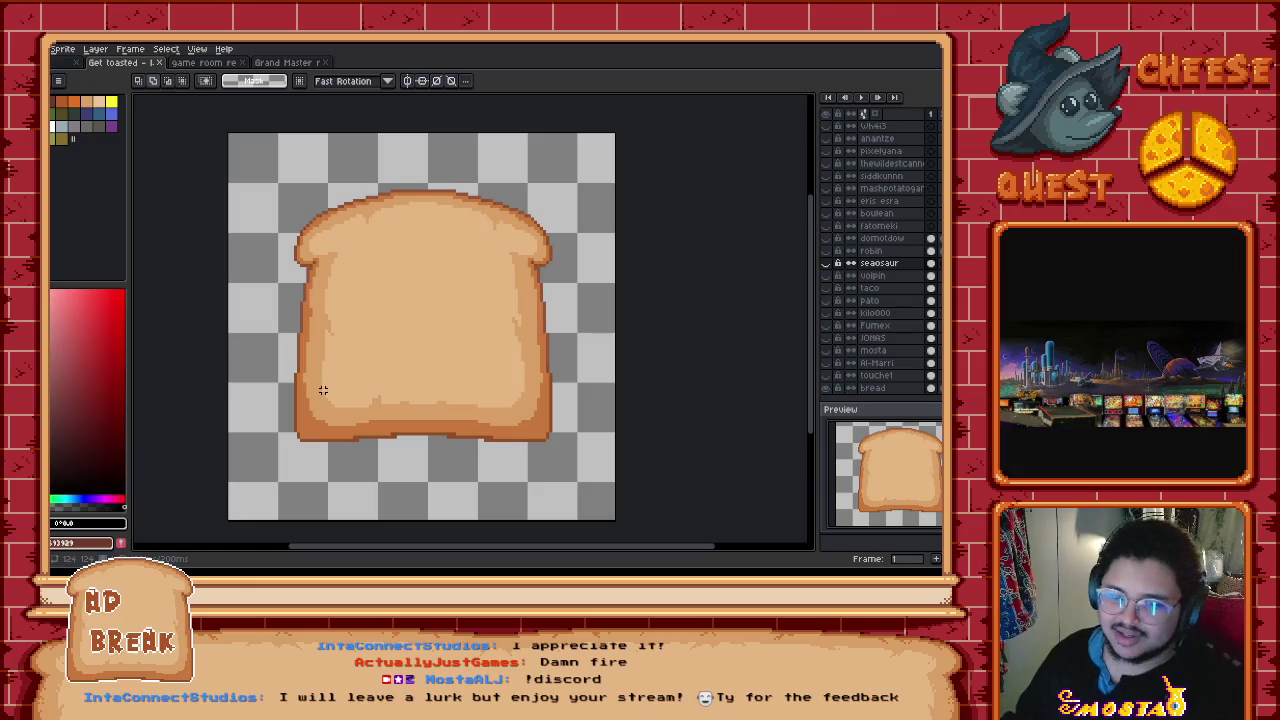
{"action": "left_click_drag", "start_coordinate": [382, 345], "coordinate": [453, 345]}
{"action": "left_click_drag", "start_coordinate": [720, 283], "coordinate": [660, 310]}
Step: Select the domotdow layer with the Pencil active, toggling its visibility off and back on
{"action": "key", "text": "b"}
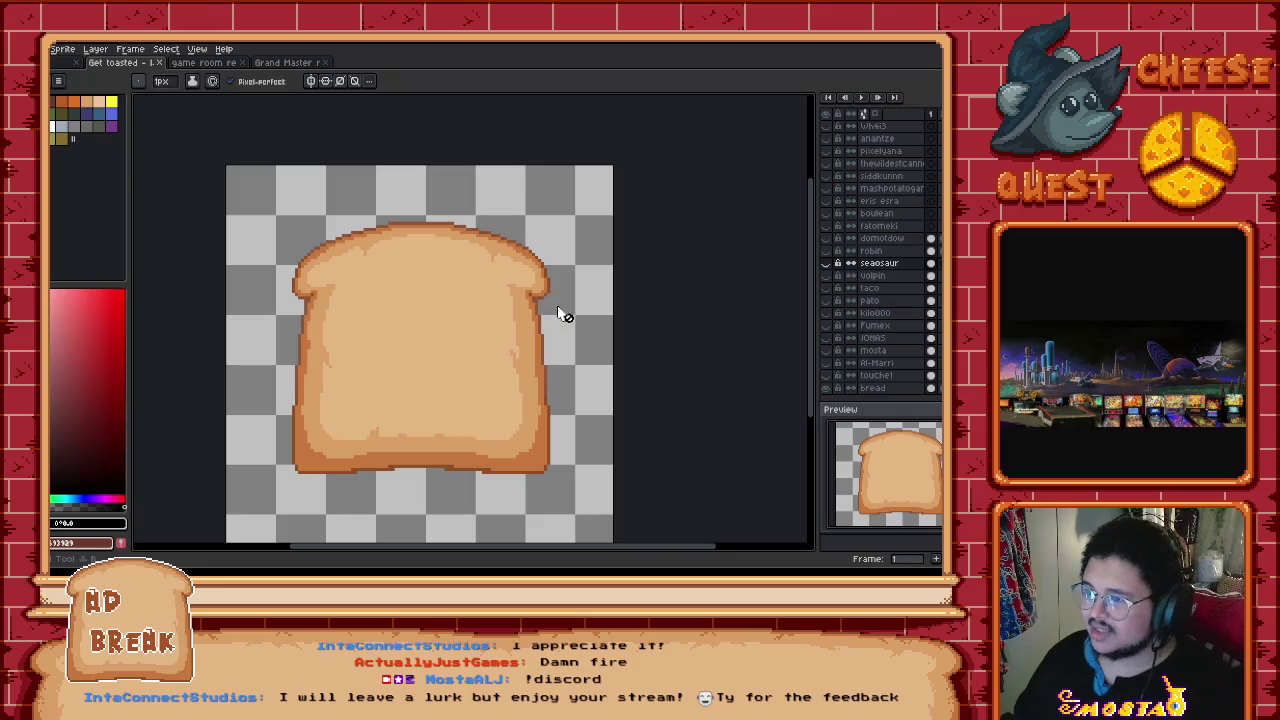
{"action": "left_click", "coordinate": [866, 240]}
{"action": "left_click", "coordinate": [827, 241]}
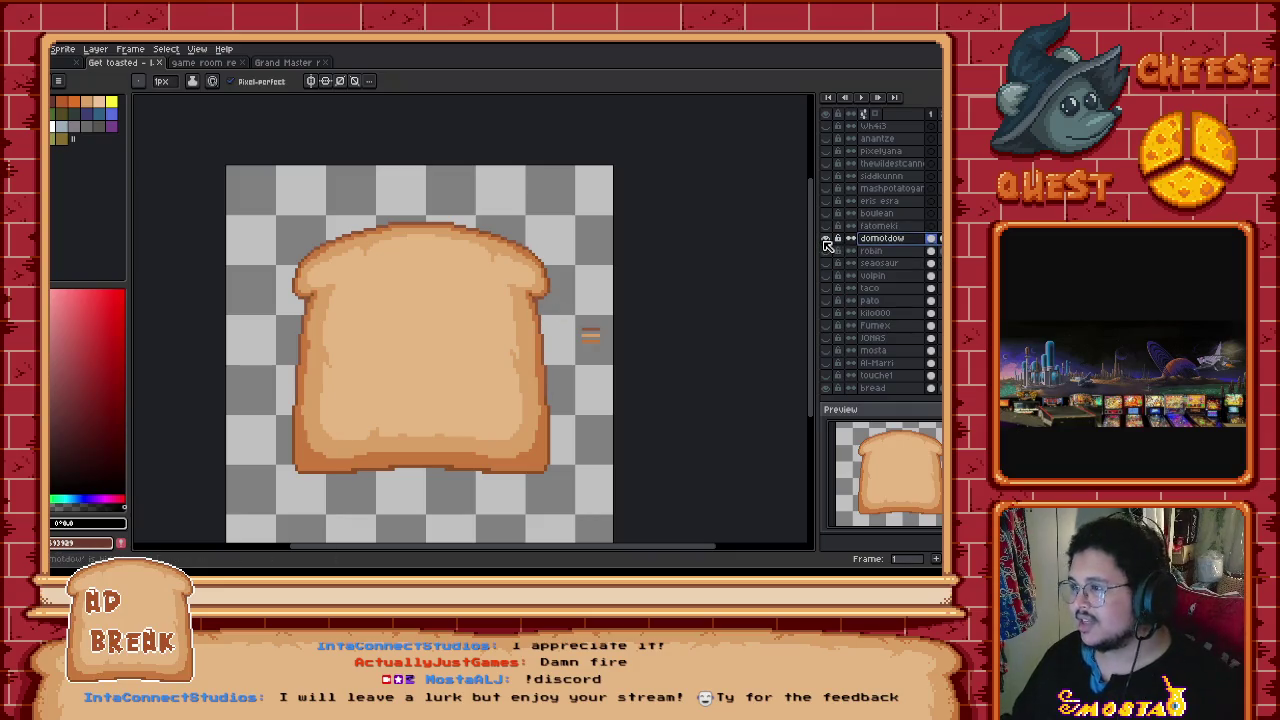
{"action": "left_click", "coordinate": [826, 242]}
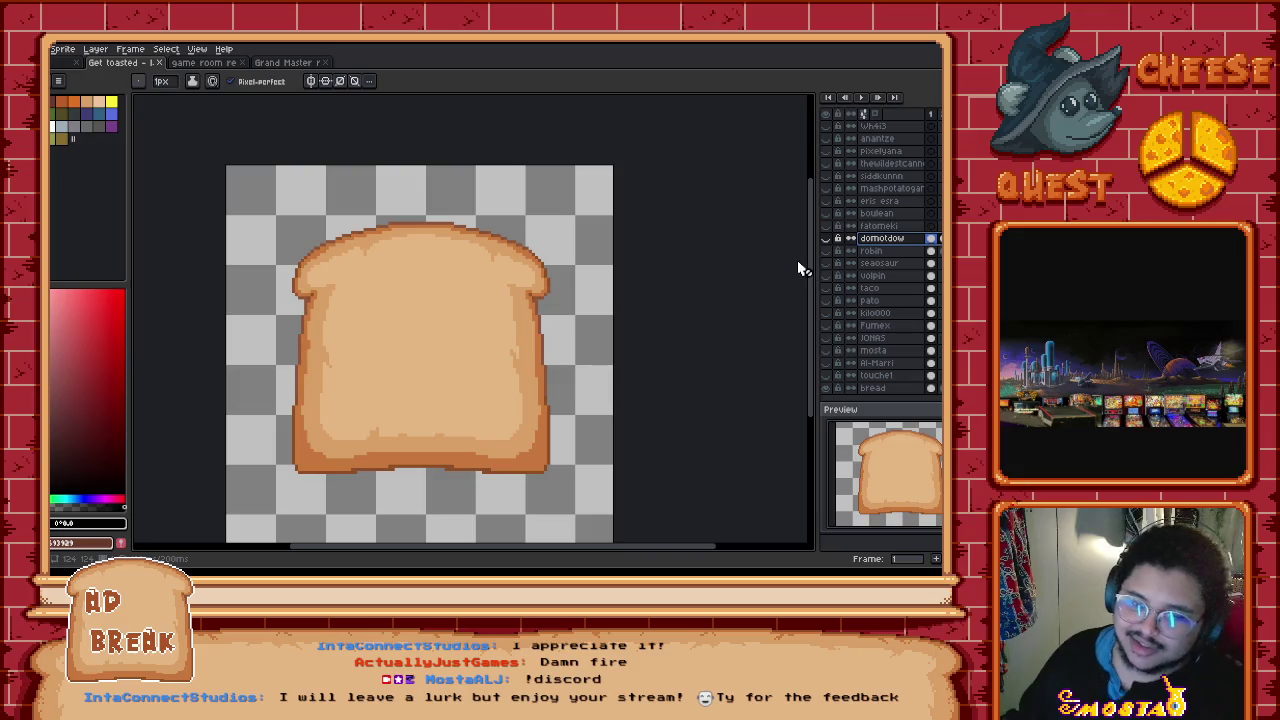
{"action": "left_click", "coordinate": [826, 238]}
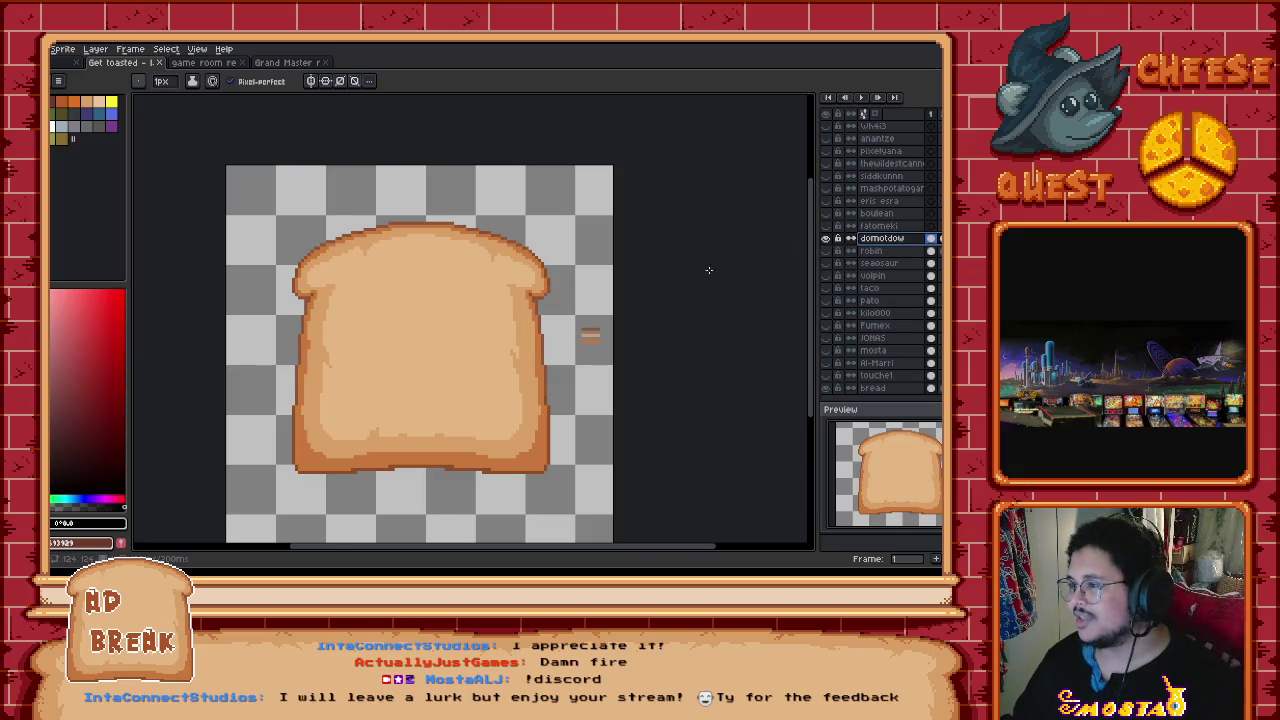
Step: Zoom in on the toast and draw a brown curving stroke down its middle
{"action": "scroll", "coordinate": [720, 285], "scroll_direction": "left", "scroll_amount": 2}
{"action": "scroll", "coordinate": [660, 300], "scroll_direction": "up", "scroll_amount": 1}
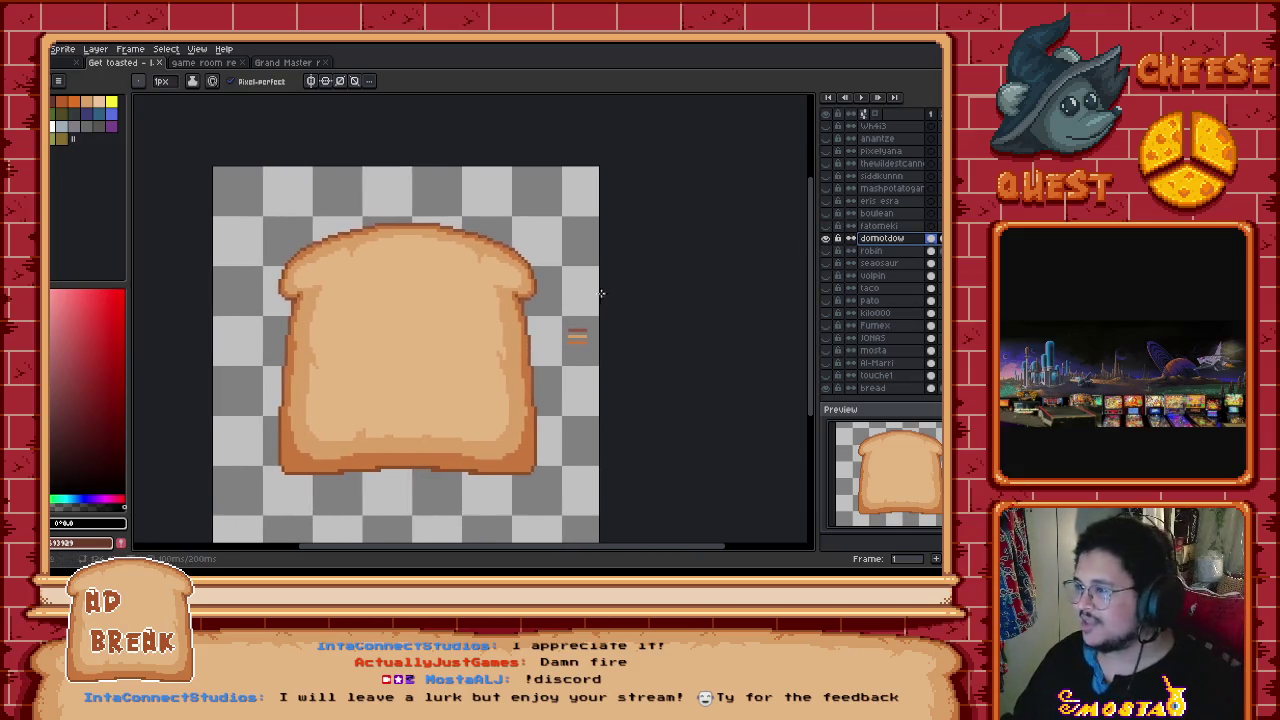
{"action": "scroll", "coordinate": [525, 320], "scroll_direction": "right", "scroll_amount": 2}
{"action": "scroll", "coordinate": [550, 324], "scroll_direction": "left", "scroll_amount": 1}
{"action": "scroll", "coordinate": [643, 325], "scroll_direction": "up", "scroll_amount": 1}
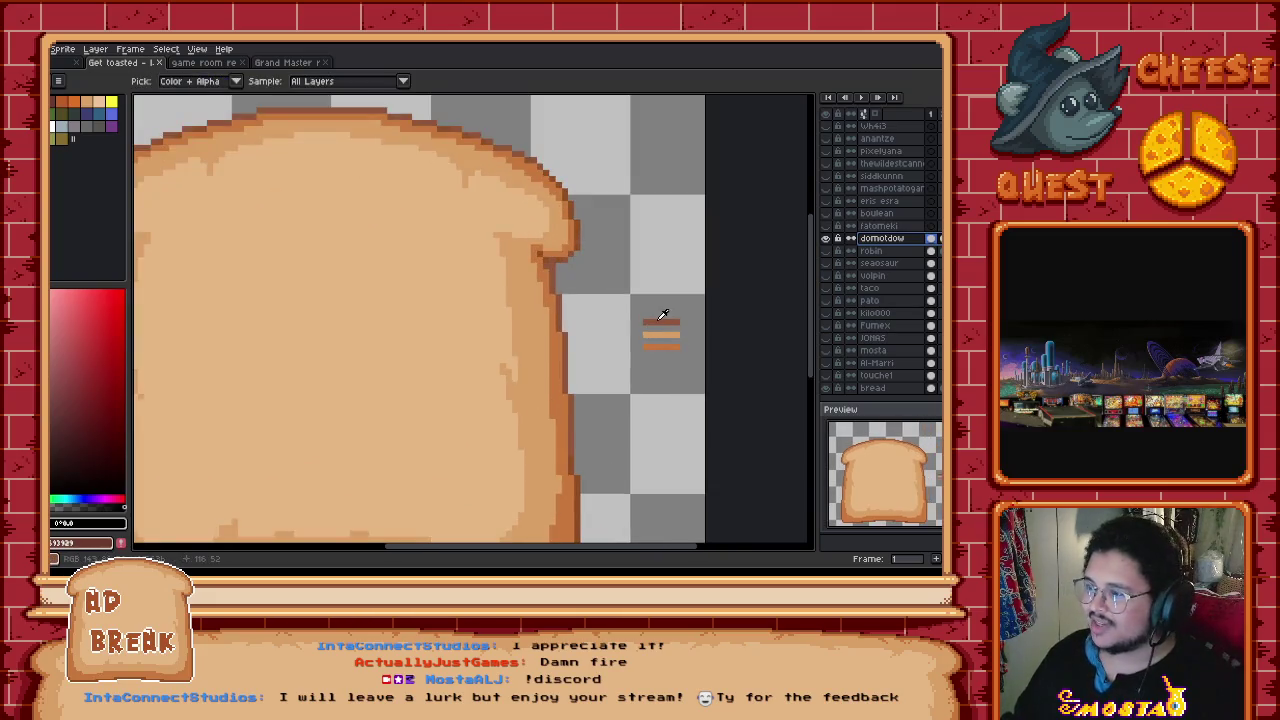
{"action": "scroll", "coordinate": [330, 375], "scroll_direction": "left", "scroll_amount": 1}
{"action": "left_click_drag", "start_coordinate": [365, 362], "coordinate": [400, 348]}
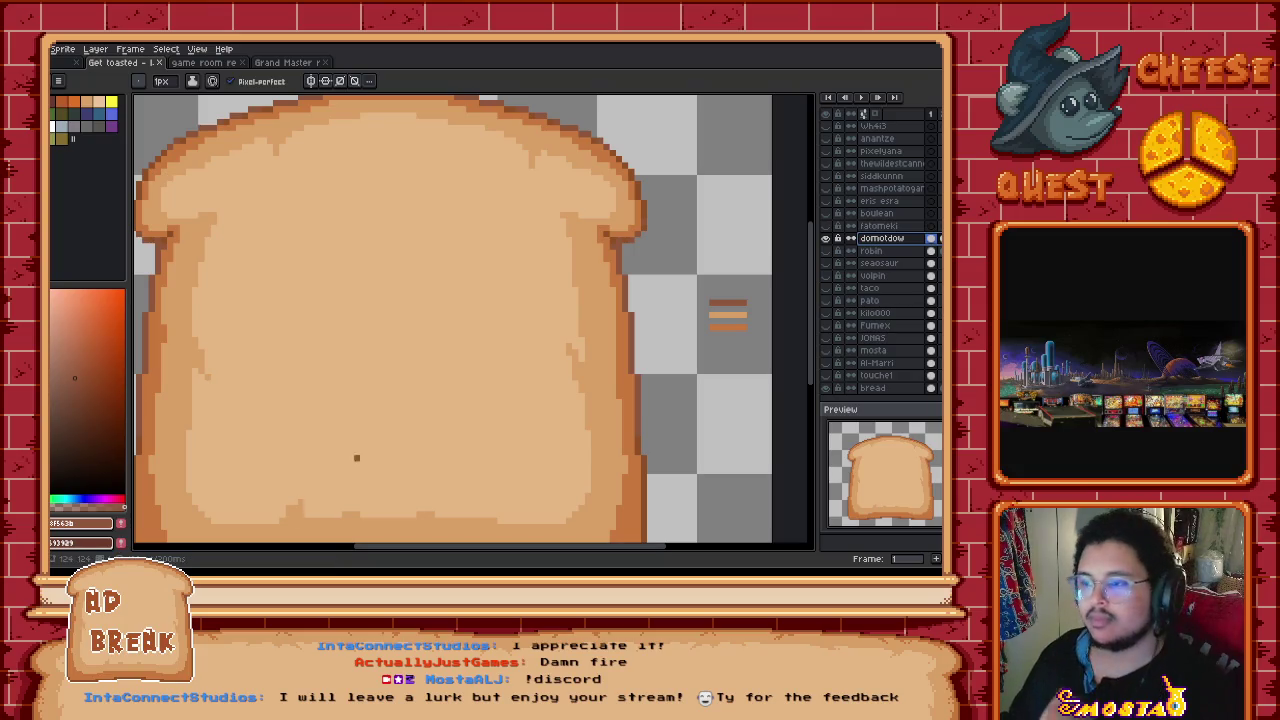
{"action": "left_click_drag", "start_coordinate": [392, 394], "coordinate": [454, 374]}
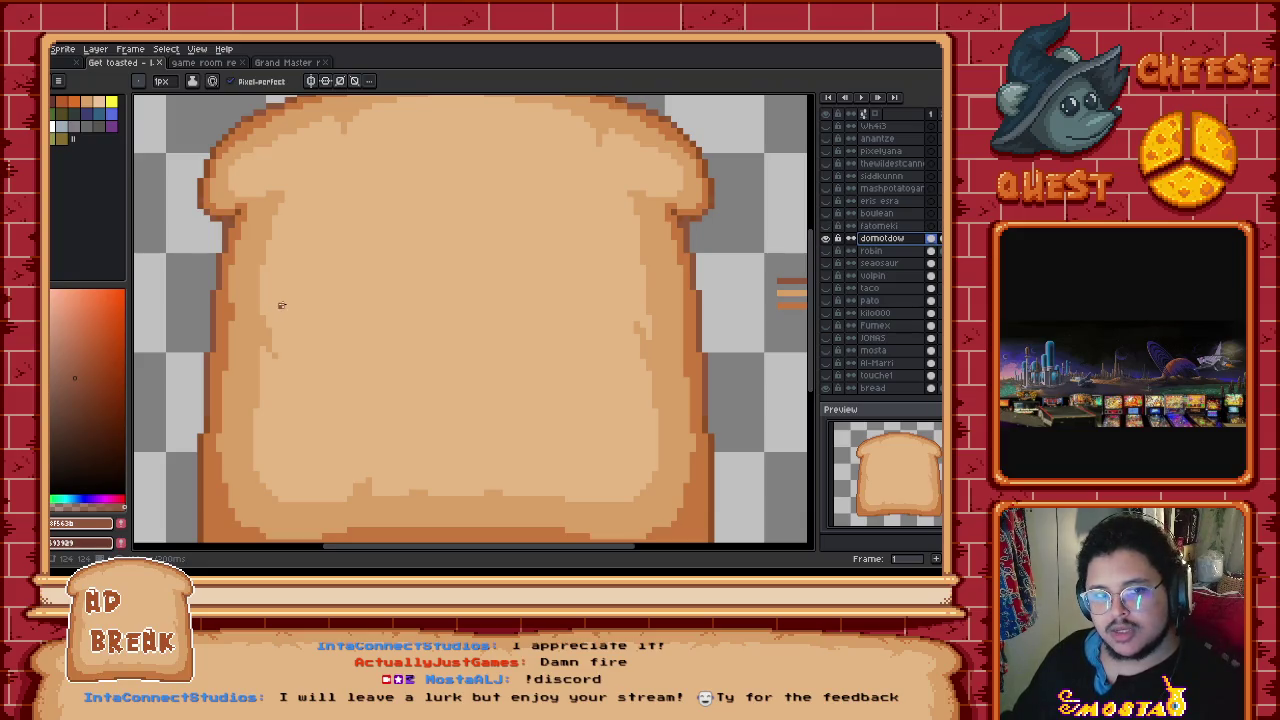
{"action": "left_click_drag", "start_coordinate": [280, 304], "coordinate": [304, 316]}
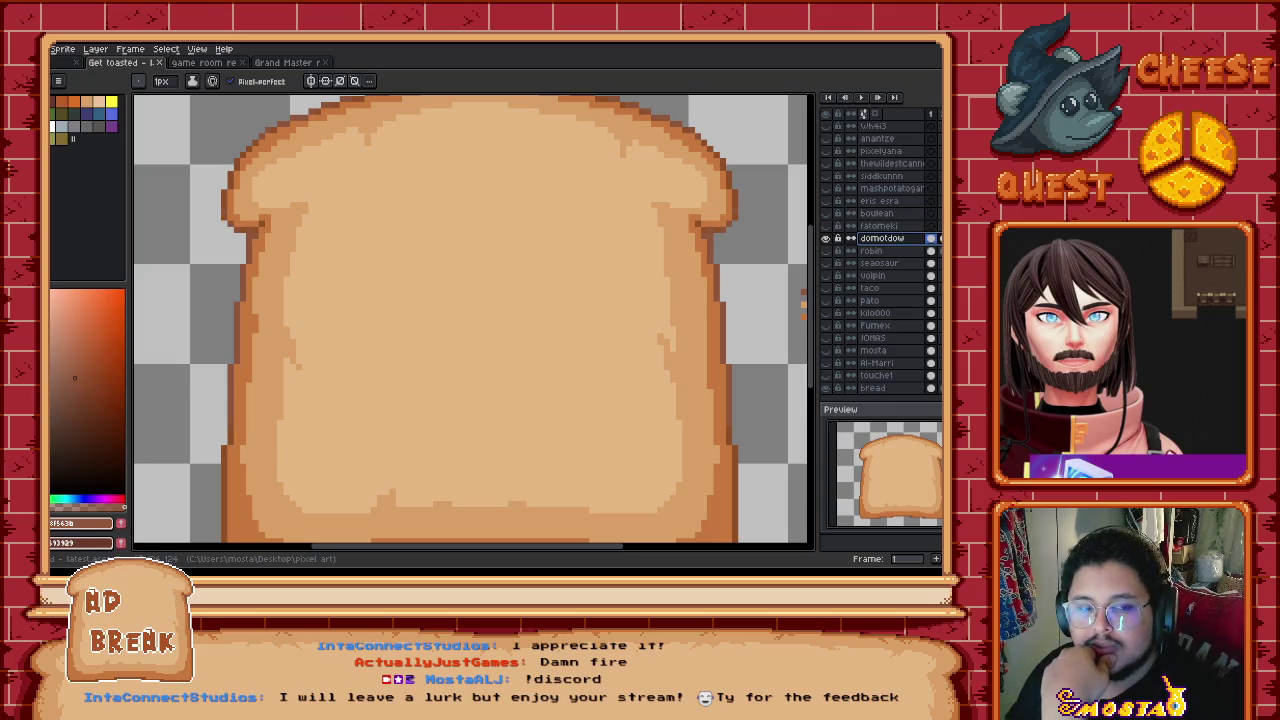
{"action": "mouse_move", "coordinate": [595, 290]}
{"action": "left_mouse_down"}
{"action": "mouse_move", "coordinate": [518, 278]}
{"action": "mouse_move", "coordinate": [565, 315]}
{"action": "mouse_move", "coordinate": [537, 315]}
{"action": "mouse_move", "coordinate": [567, 327]}
{"action": "mouse_move", "coordinate": [534, 420]}
{"action": "mouse_move", "coordinate": [539, 455]}
{"action": "left_mouse_up"}
Step: Undo the curved stroke and draw a diagonal line down-left from the hook
{"action": "key", "text": "ctrl+z"}
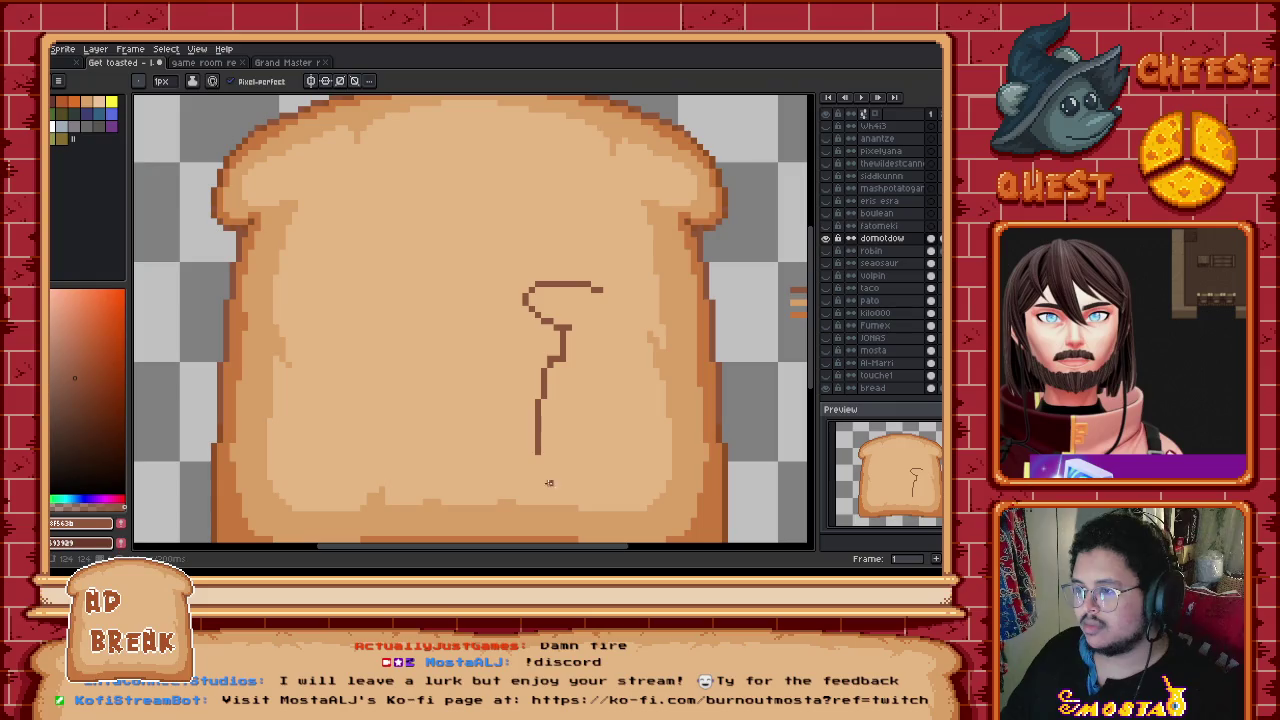
{"action": "left_click_drag", "start_coordinate": [521, 303], "coordinate": [524, 348]}
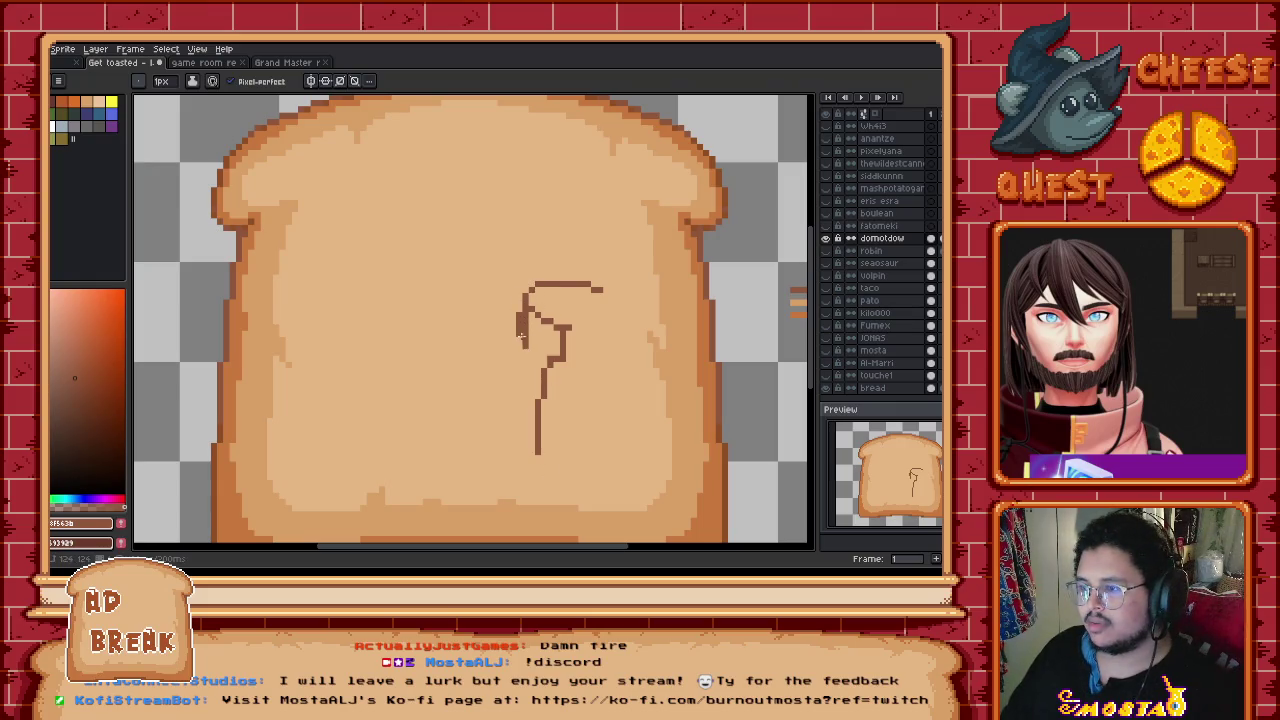
{"action": "key", "text": "b"}
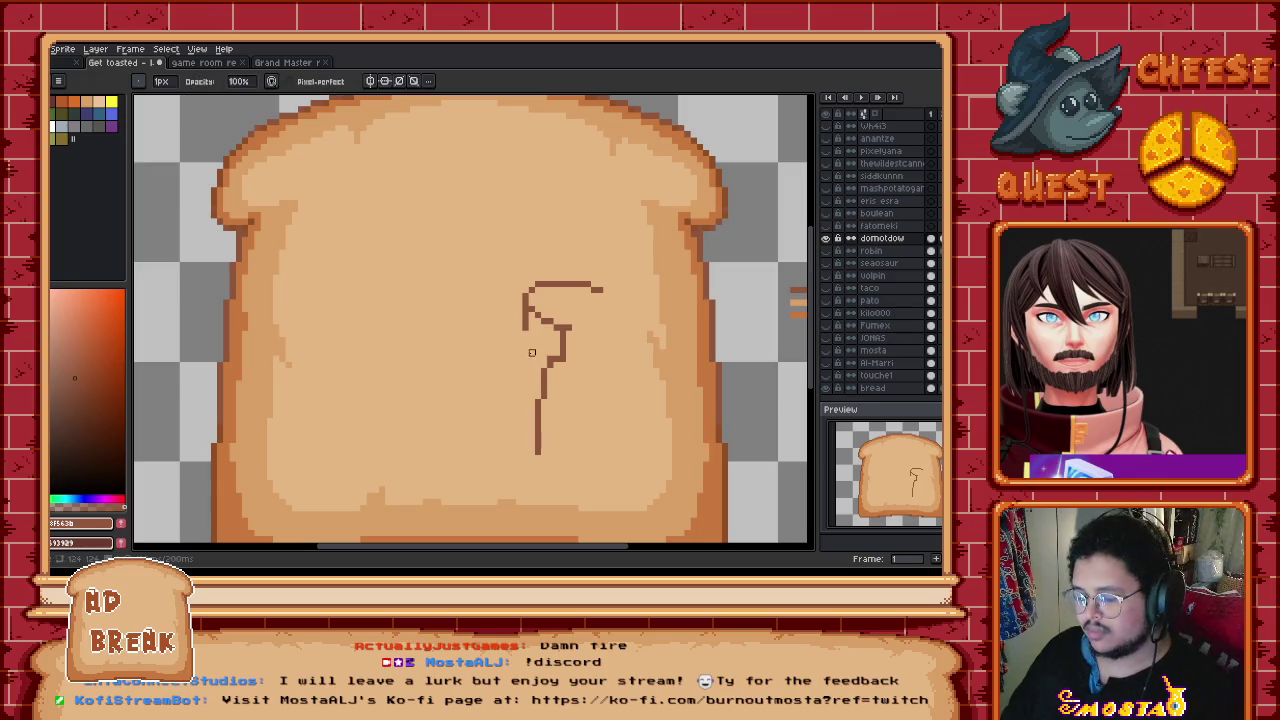
{"action": "key", "text": "e"}
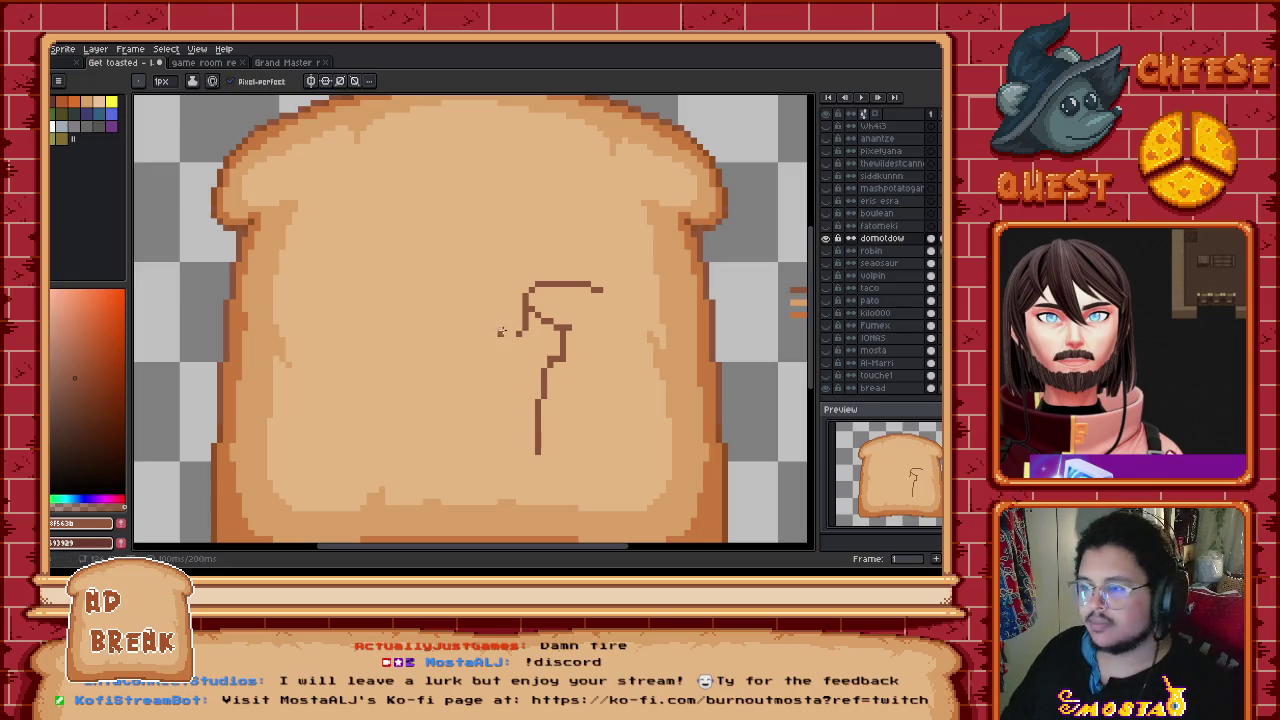
{"action": "left_click_drag", "start_coordinate": [513, 333], "coordinate": [493, 405]}
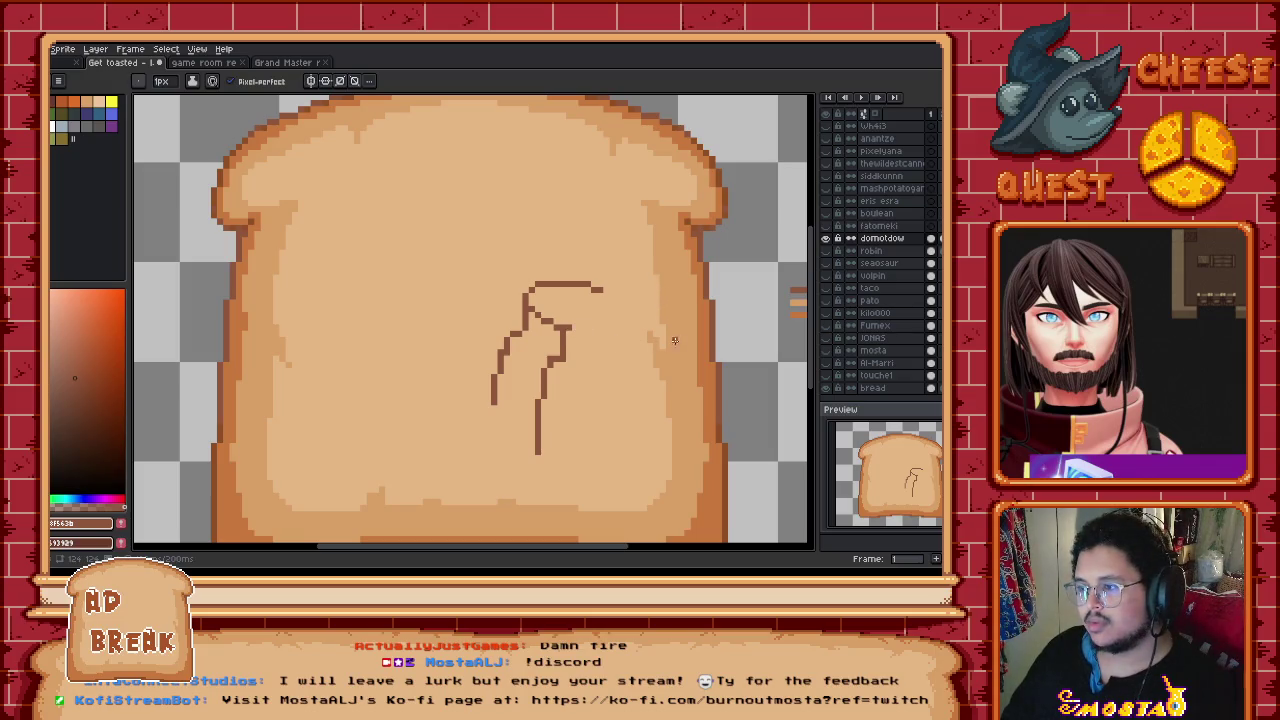
Step: Sample a lighter orange and draw an oval outline on the figure's right side
{"action": "key", "text": "i"}
{"action": "left_click", "coordinate": [795, 312]}
{"action": "key", "text": "b"}
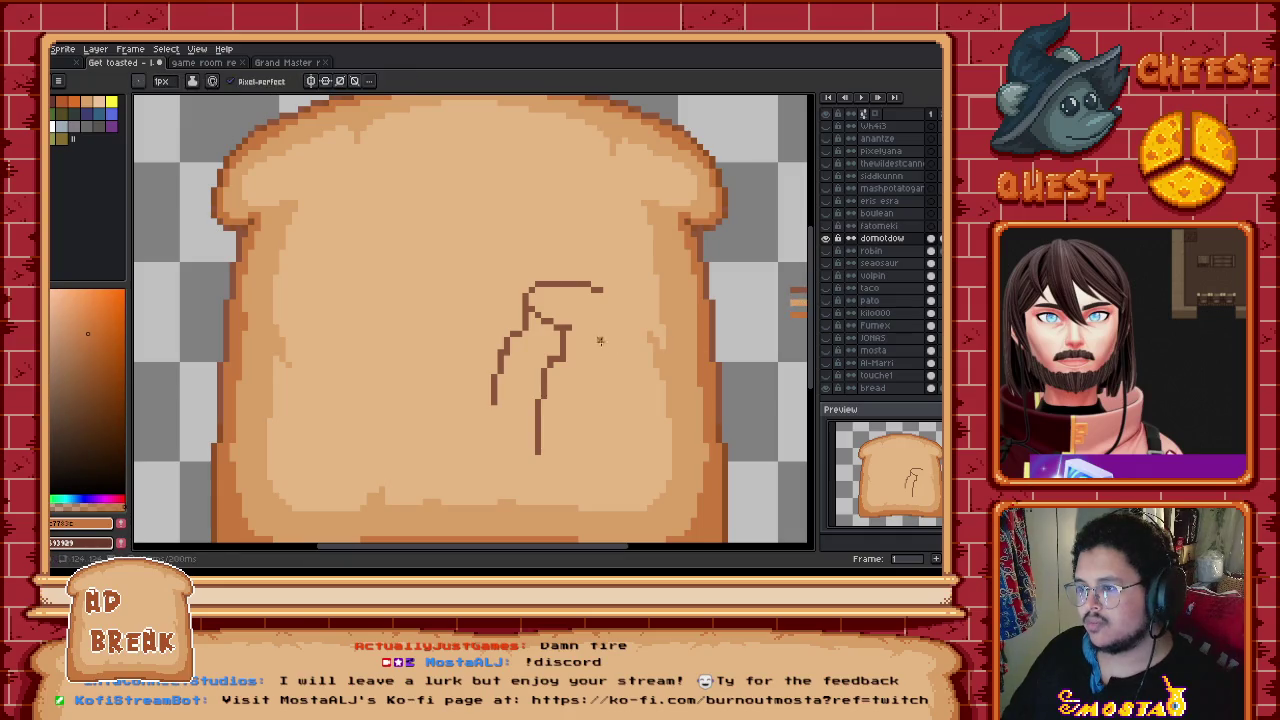
{"action": "mouse_move", "coordinate": [570, 326]}
{"action": "left_mouse_down"}
{"action": "mouse_move", "coordinate": [628, 321]}
{"action": "mouse_move", "coordinate": [600, 291]}
{"action": "left_mouse_up"}
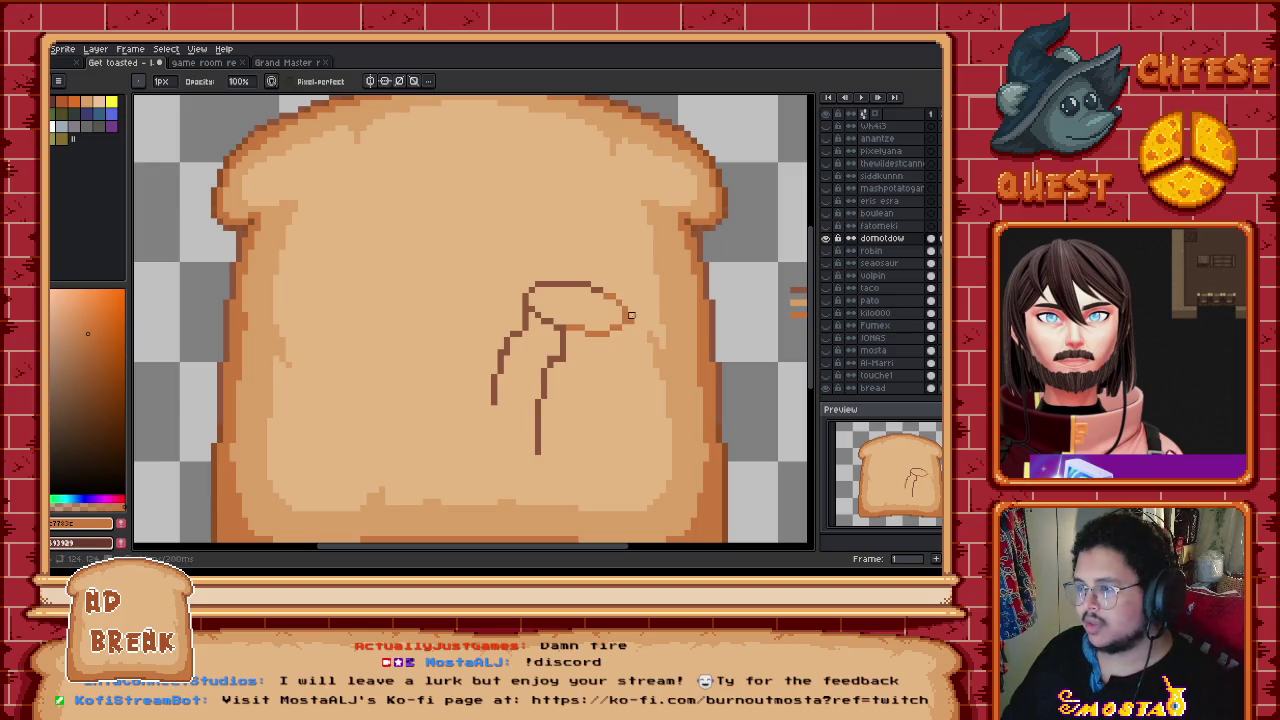
{"action": "left_click_drag", "start_coordinate": [627, 326], "coordinate": [600, 455]}
{"action": "left_click_drag", "start_coordinate": [625, 371], "coordinate": [593, 510]}
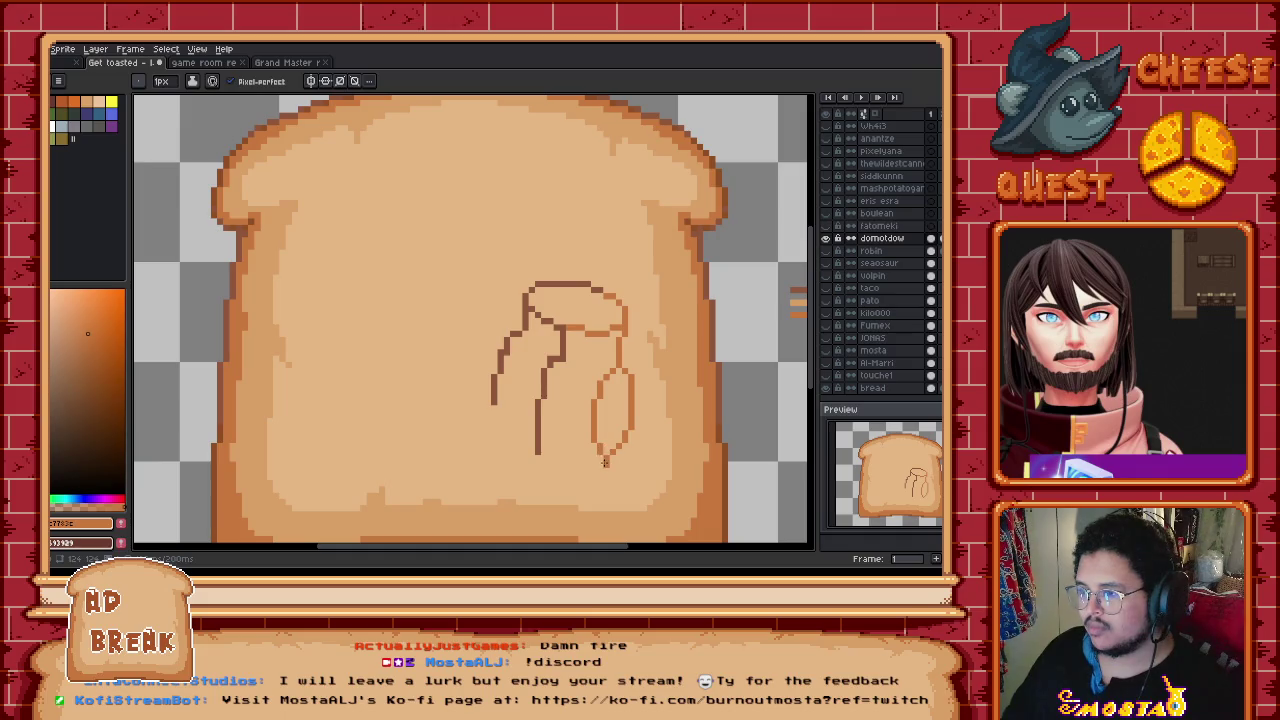
{"action": "left_click", "coordinate": [493, 405], "text": "alt"}
Step: Draw a brown line down the sketch's left side, redrawing its lower part further left
{"action": "left_click_drag", "start_coordinate": [493, 405], "coordinate": [507, 508]}
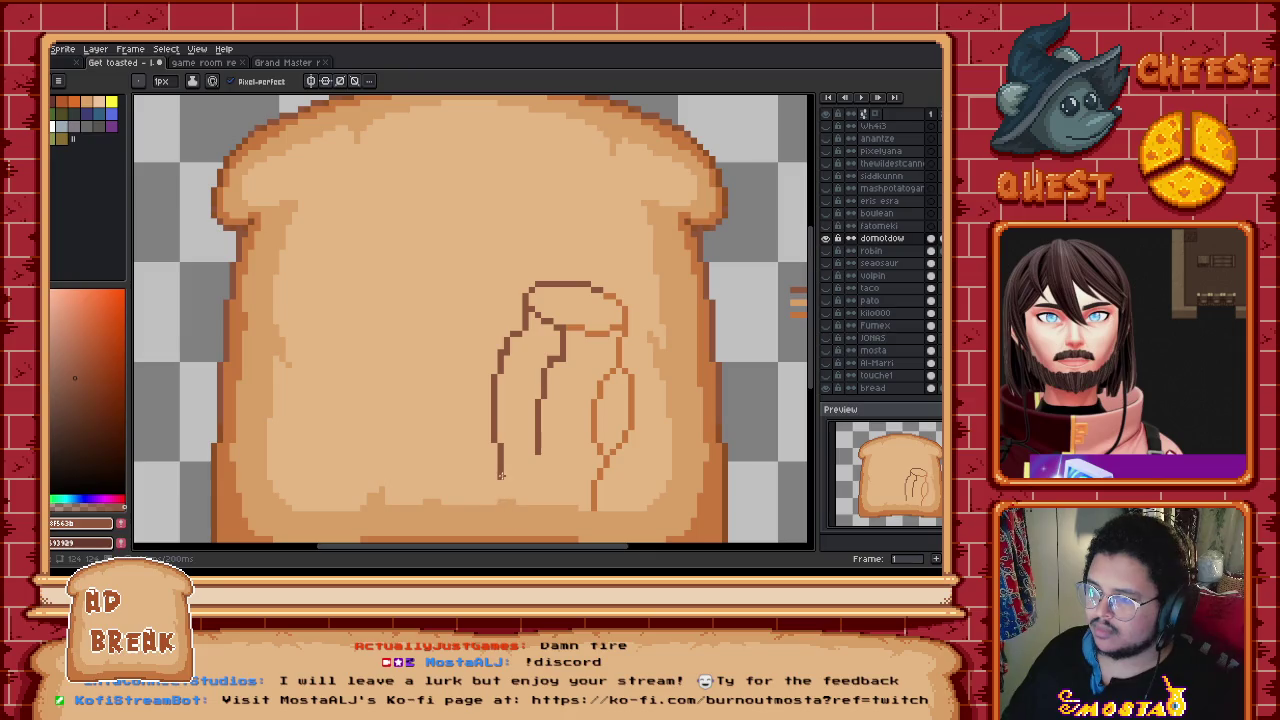
{"action": "key", "text": "ctrl+d"}
{"action": "key", "text": "b"}
{"action": "left_click_drag", "start_coordinate": [497, 400], "coordinate": [487, 486]}
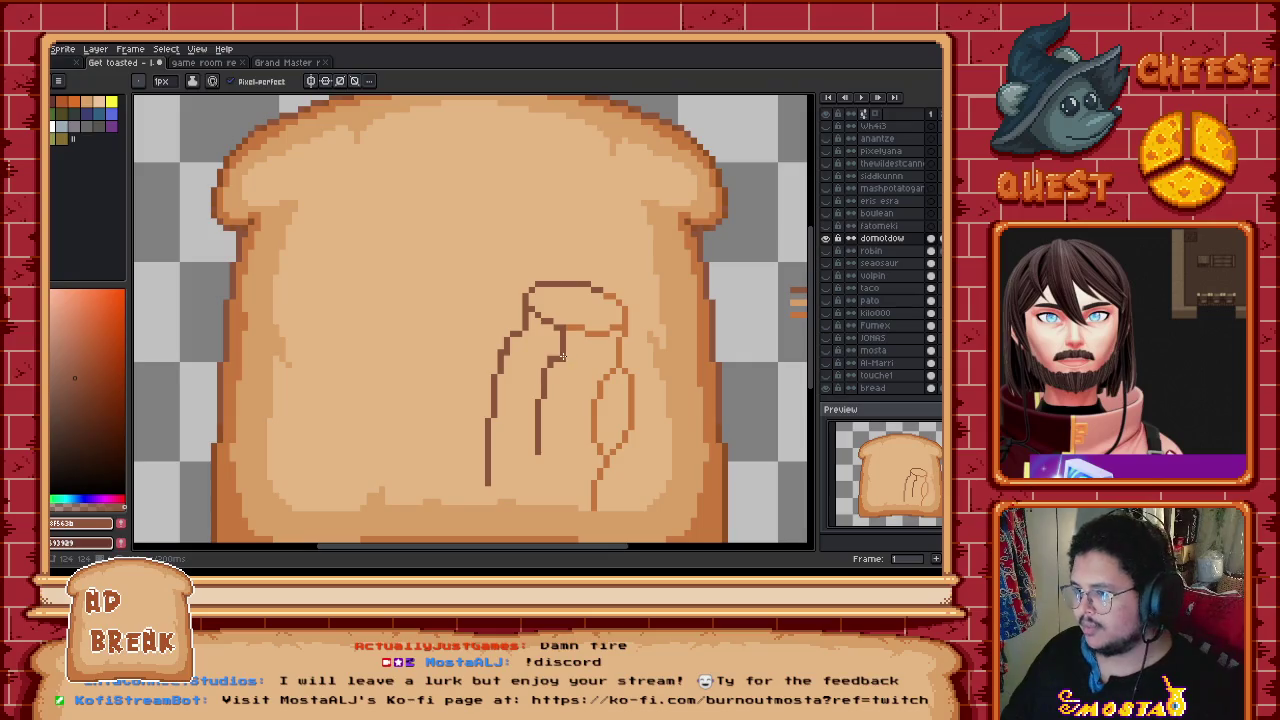
{"action": "key", "text": "e"}
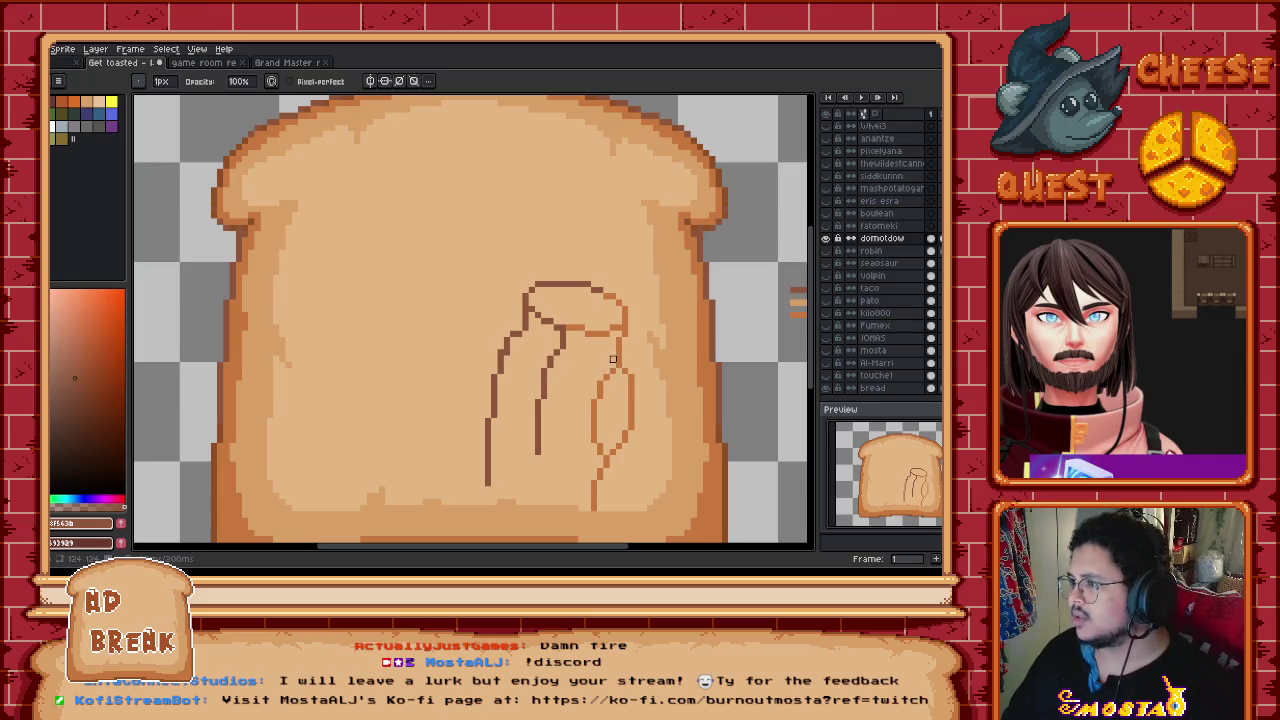
{"action": "key", "text": "b"}
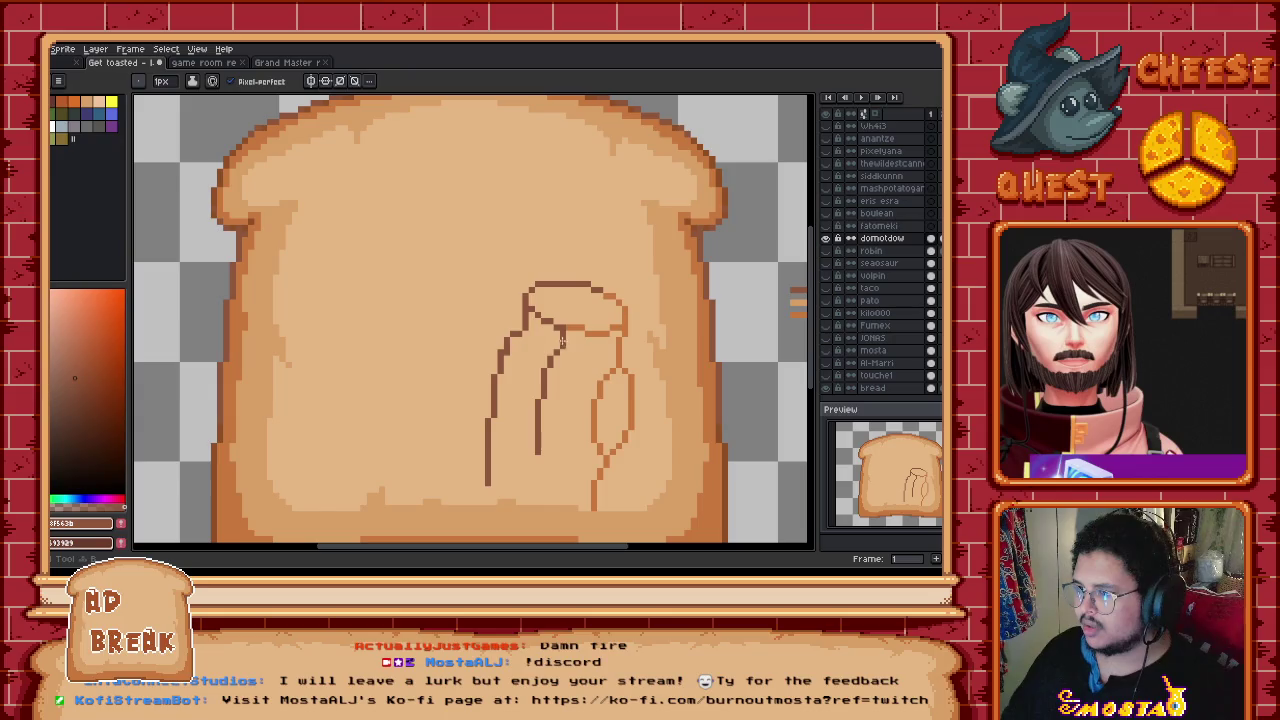
{"action": "key", "text": "e"}
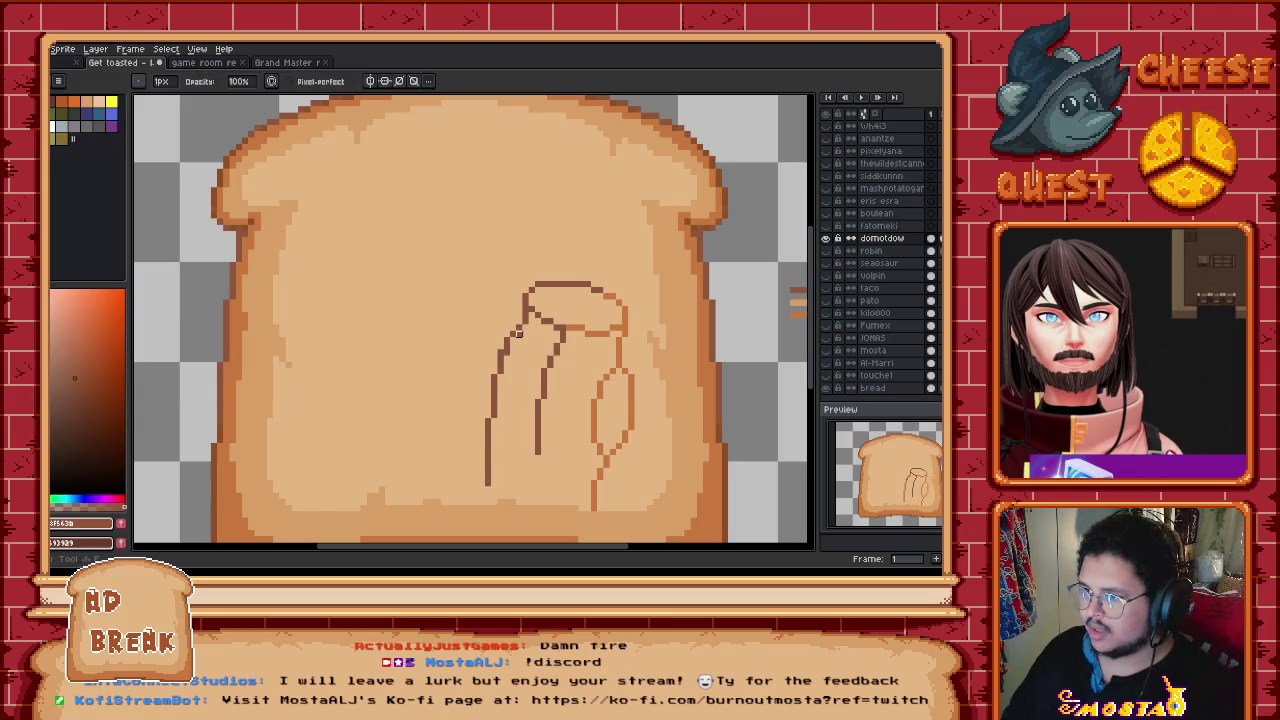
{"action": "left_click_drag", "start_coordinate": [607, 365], "coordinate": [593, 331]}
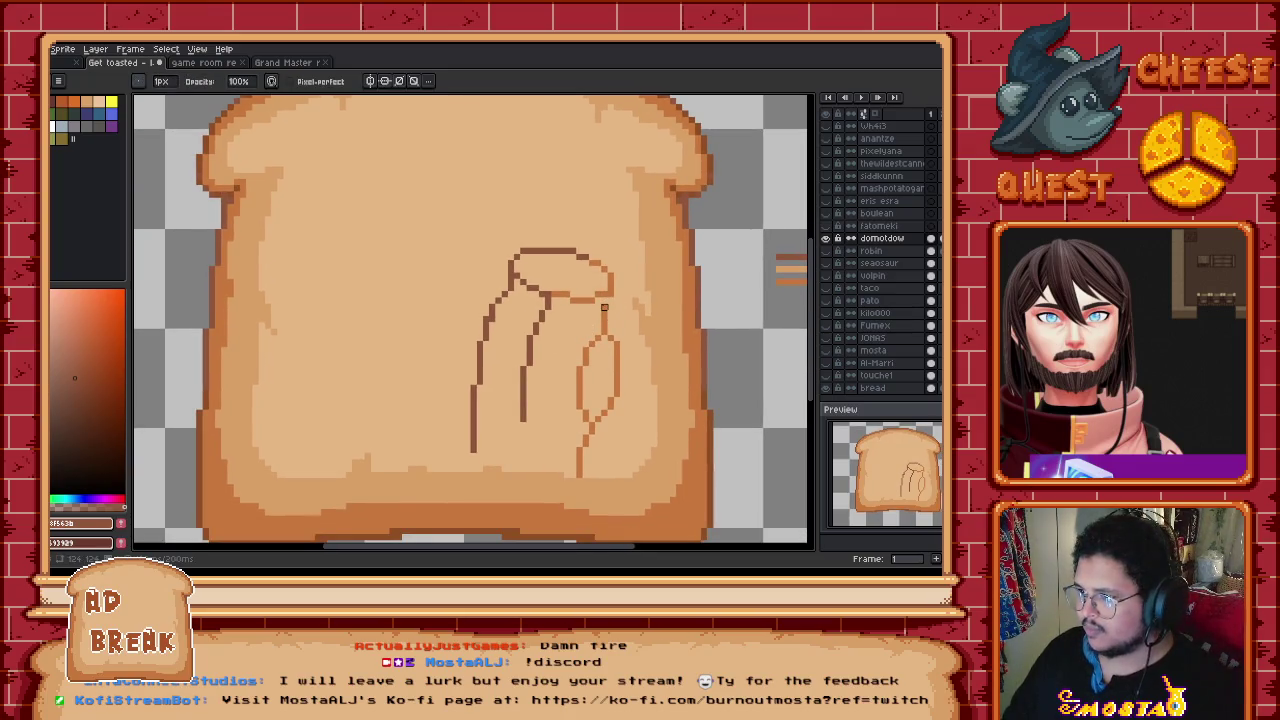
Step: Sample the sketch's brown and fill the head outline with it
{"action": "key", "text": "b"}
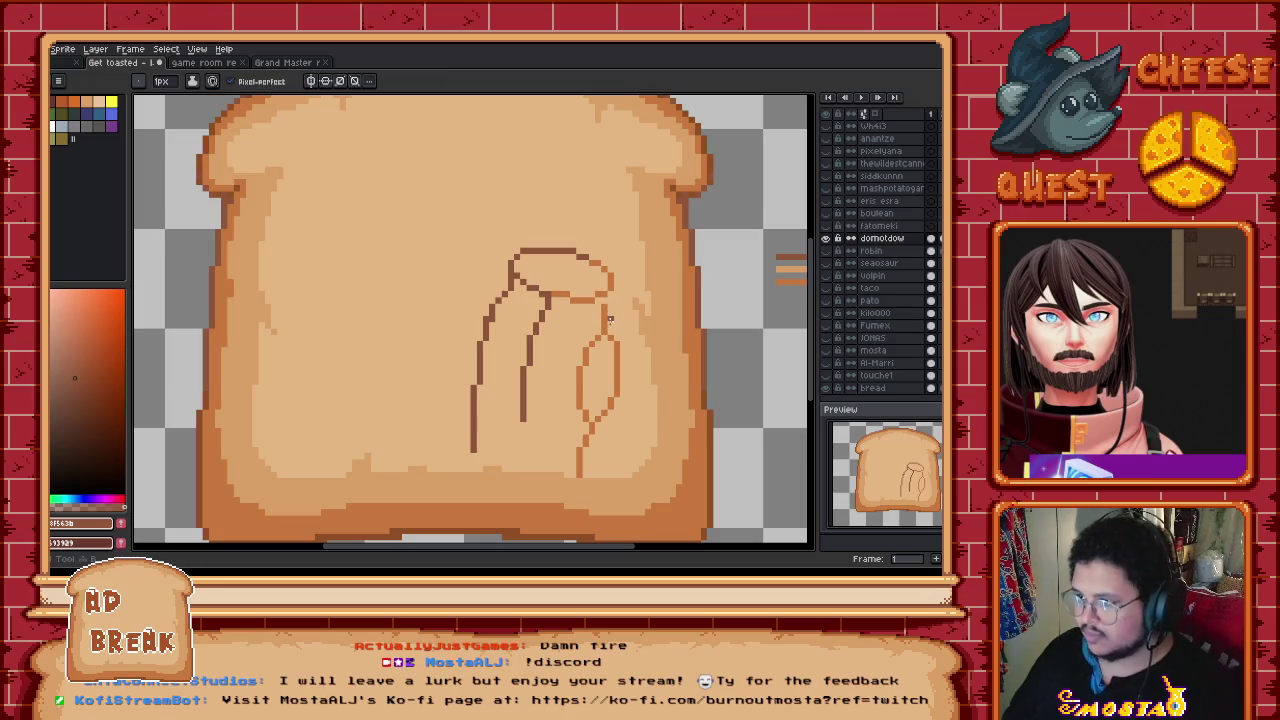
{"action": "left_click", "coordinate": [605, 298], "text": "alt"}
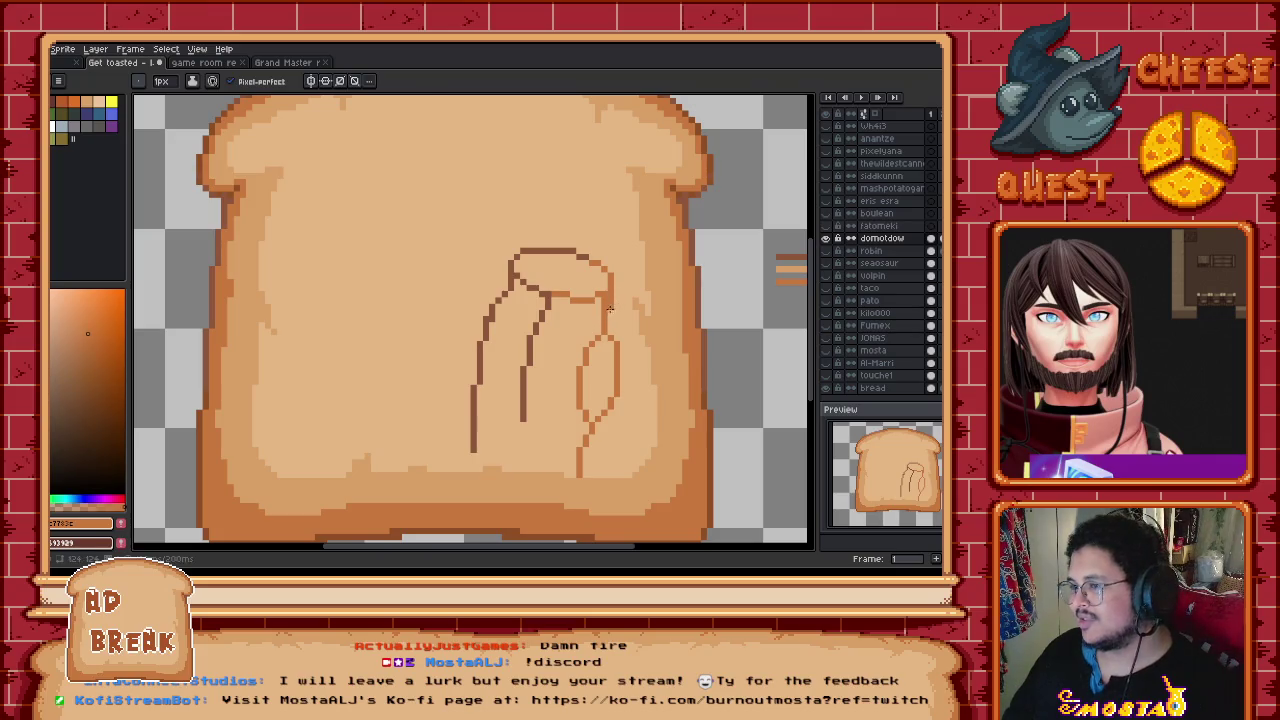
{"action": "key", "text": "e"}
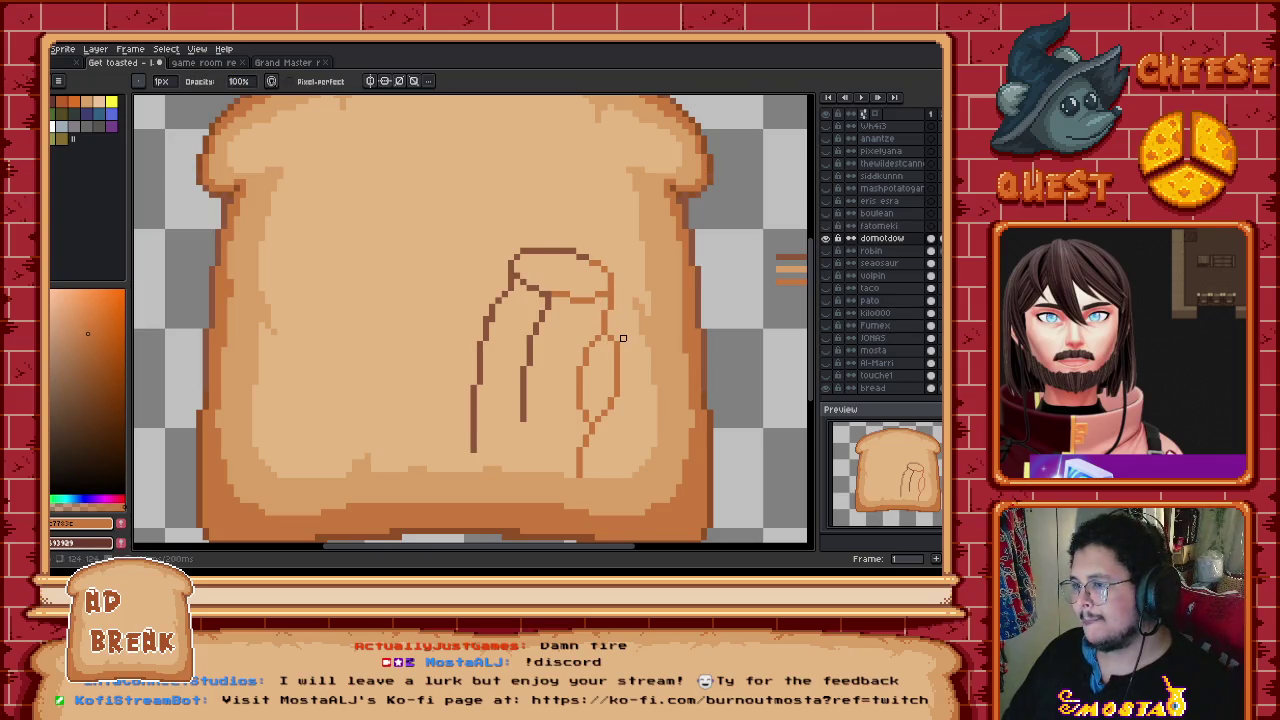
{"action": "key", "text": "b"}
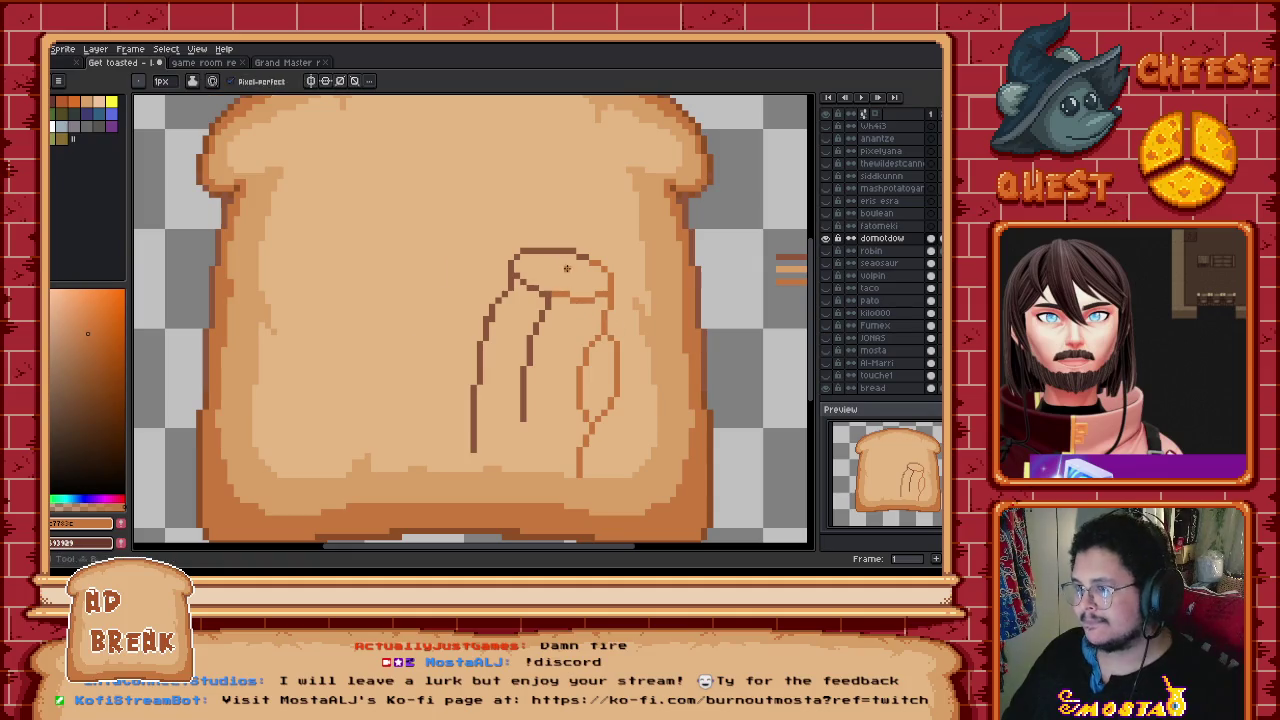
{"action": "key", "text": "i"}
{"action": "left_click", "coordinate": [550, 292]}
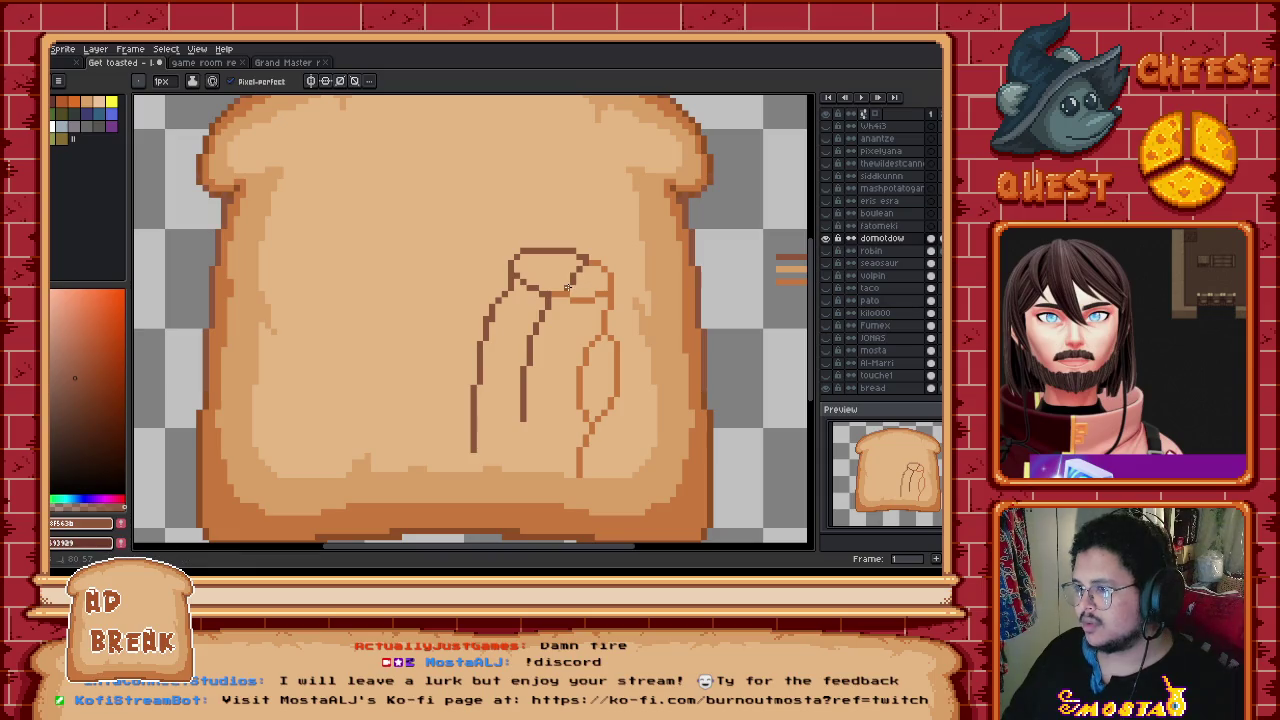
{"action": "key", "text": "g"}
{"action": "left_click", "coordinate": [567, 278]}
{"action": "key", "text": "ctrl+z"}
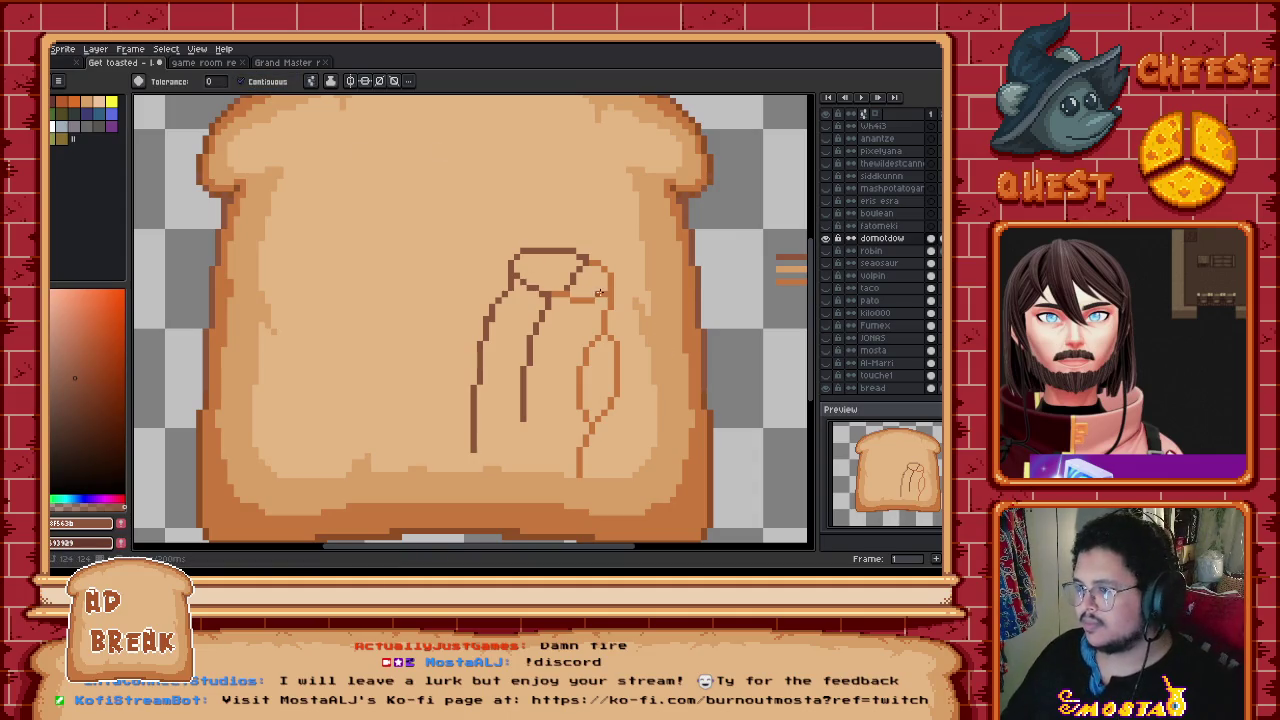
{"action": "left_click", "coordinate": [552, 278]}
Step: Fill the area right of the head with lighter brown and close the body with a diagonal line
{"action": "key", "text": "i"}
{"action": "left_click", "coordinate": [614, 287]}
{"action": "key", "text": "g"}
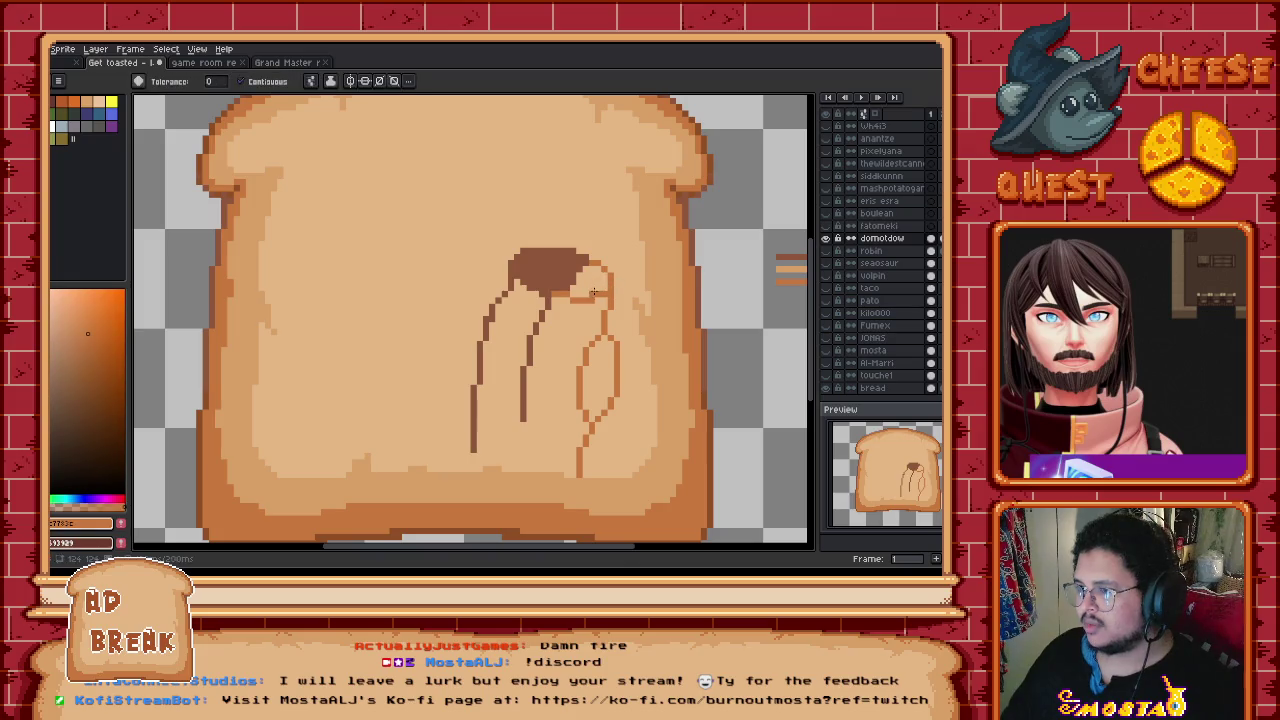
{"action": "left_click", "coordinate": [586, 282]}
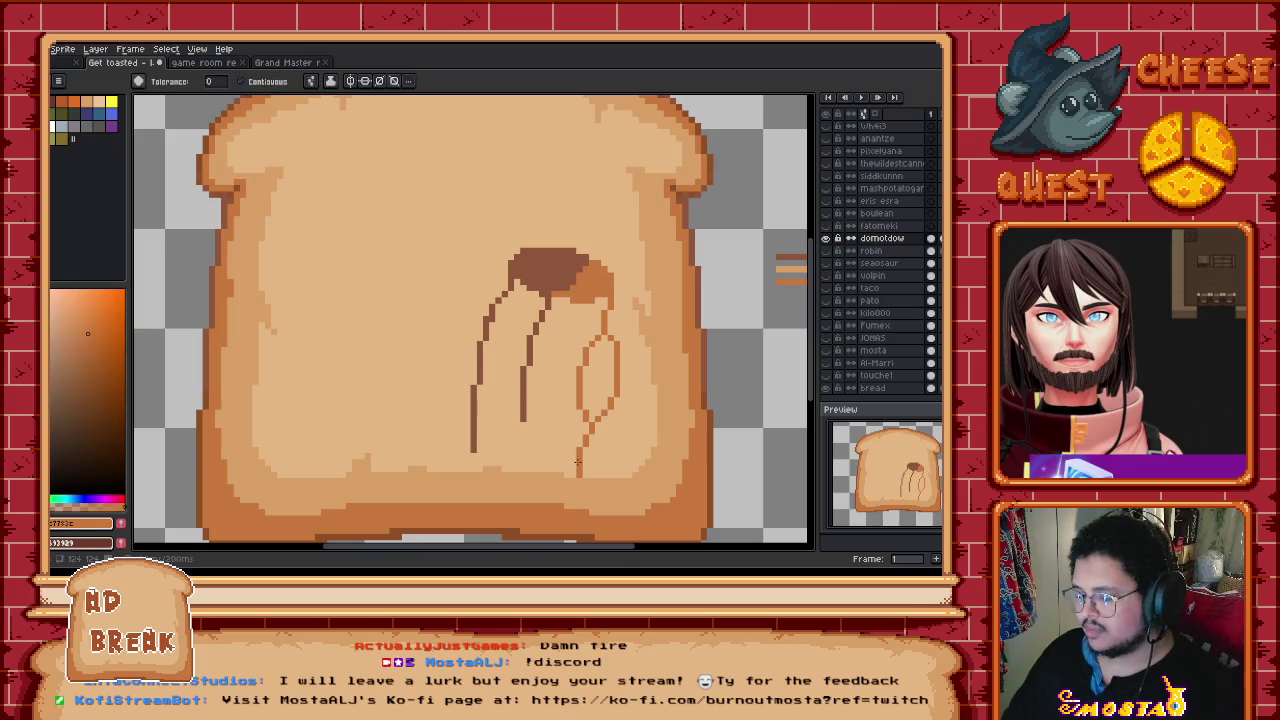
{"action": "key", "text": "b"}
{"action": "mouse_move", "coordinate": [579, 474]}
{"action": "left_mouse_down"}
{"action": "mouse_move", "coordinate": [538, 455]}
{"action": "mouse_move", "coordinate": [522, 425]}
{"action": "left_mouse_up"}
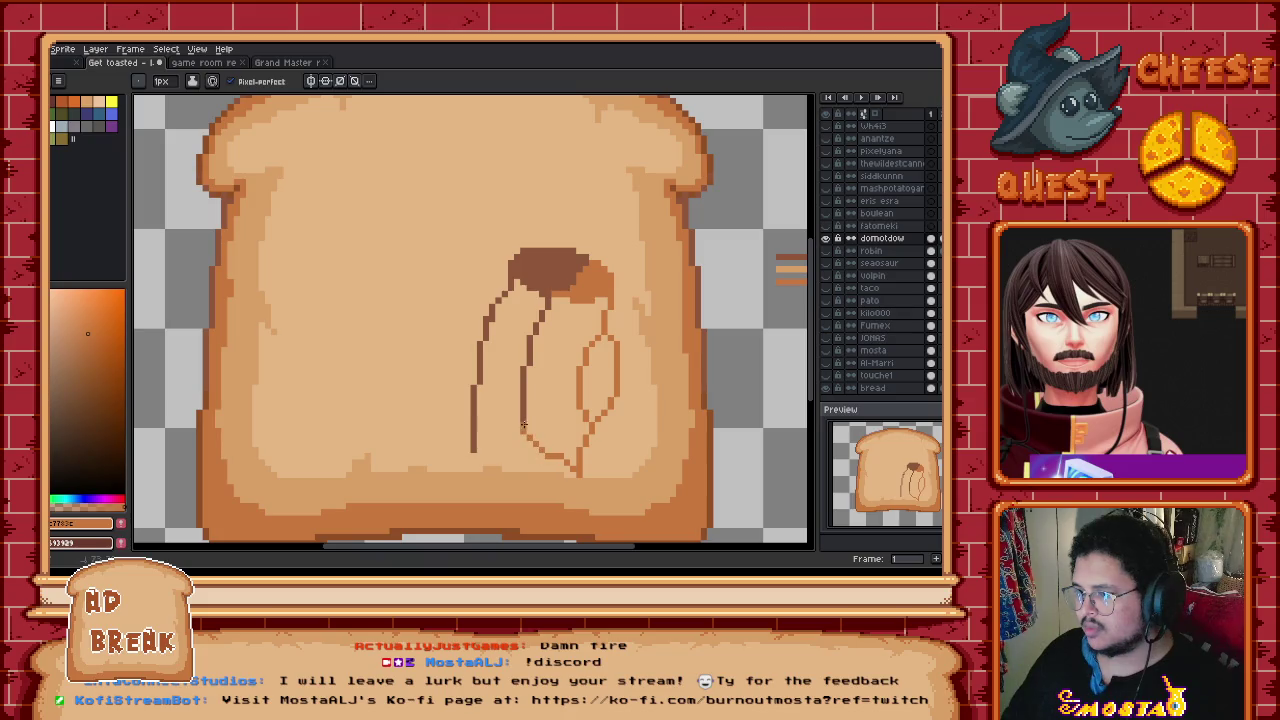
{"action": "key", "text": "g"}
{"action": "left_click", "coordinate": [558, 417]}
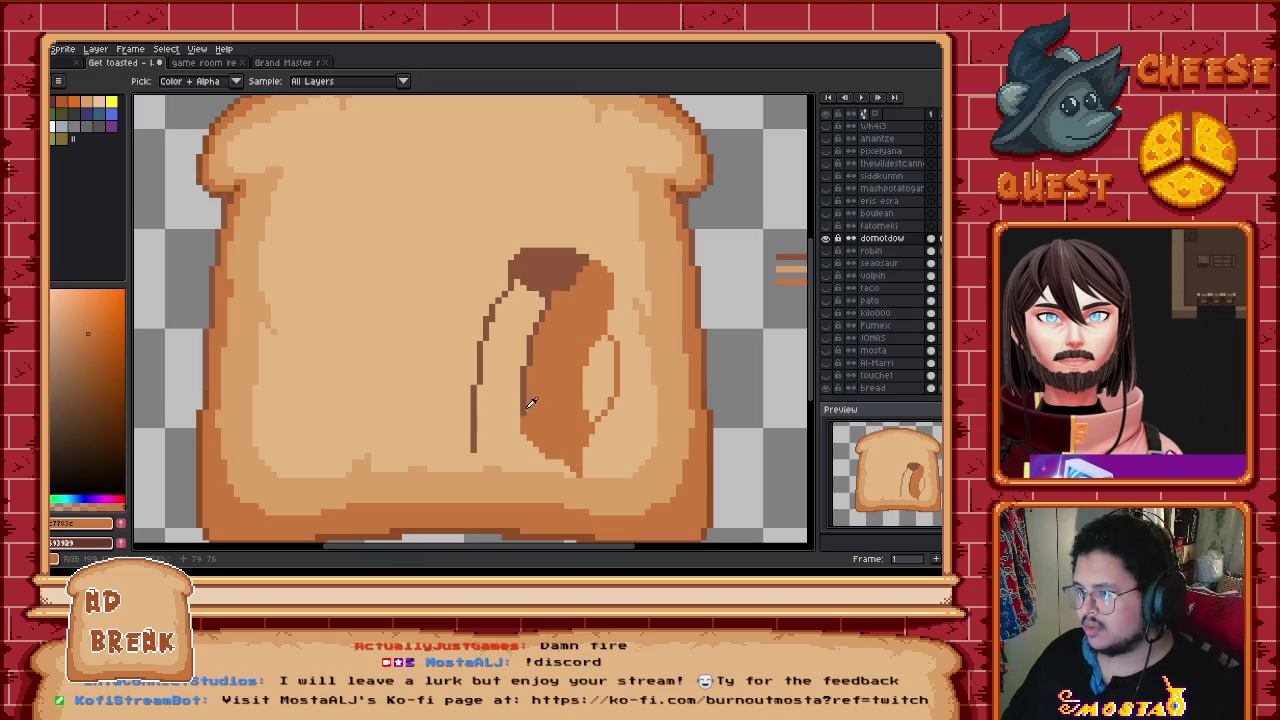
Step: Close the gaps at the outline's bottom and fill the body shape with dark brown
{"action": "left_click", "coordinate": [521, 432], "text": "alt"}
{"action": "left_click", "coordinate": [521, 432]}
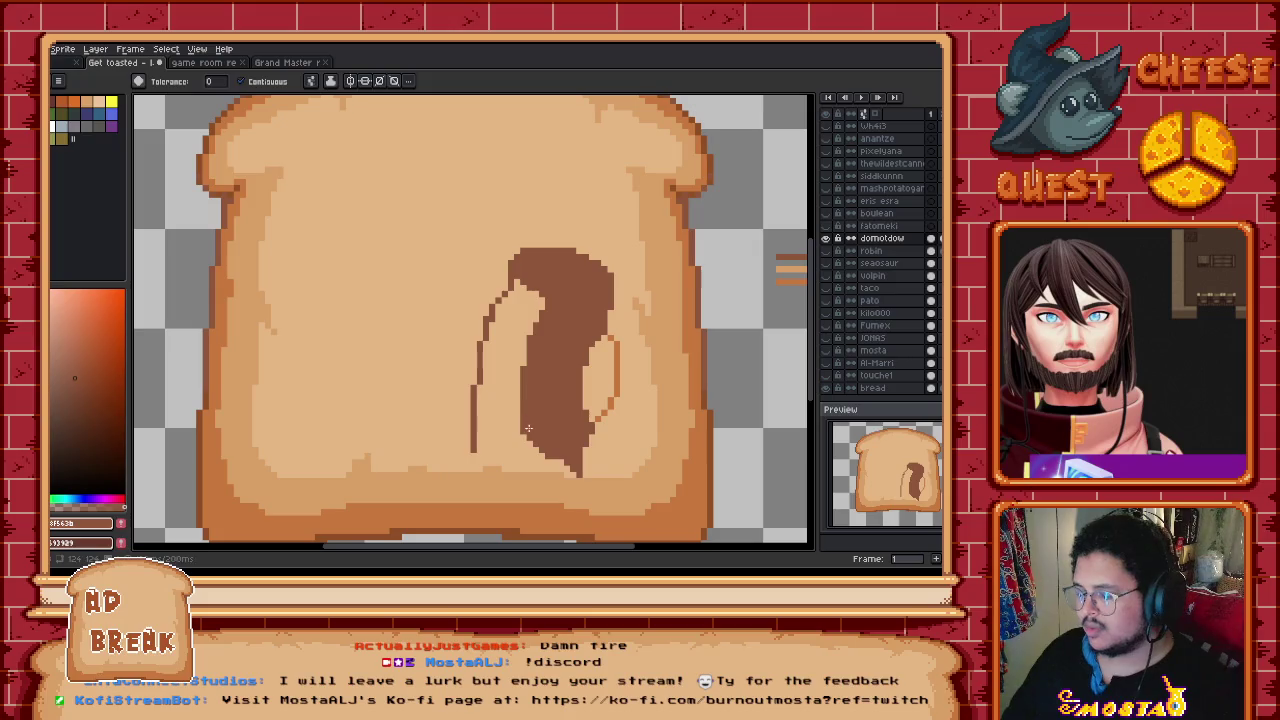
{"action": "key", "text": "ctrl+z"}
{"action": "key", "text": "b"}
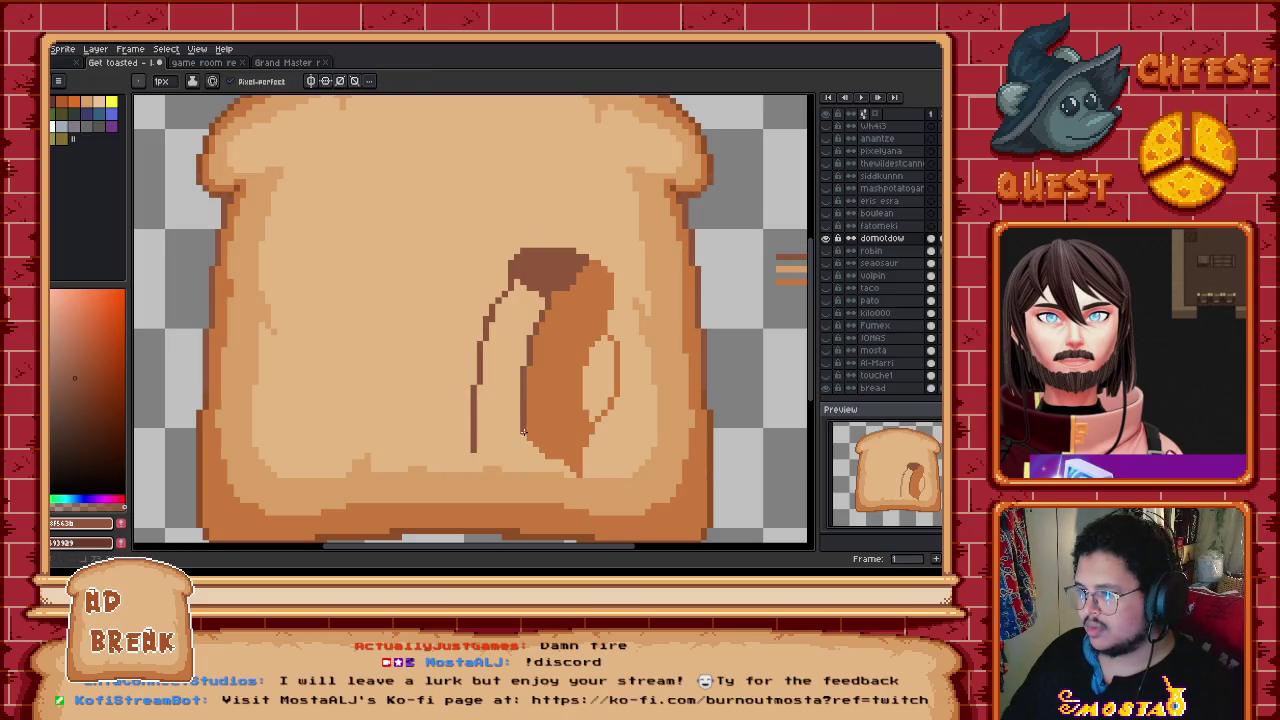
{"action": "left_click_drag", "start_coordinate": [517, 437], "coordinate": [490, 447]}
{"action": "left_click", "coordinate": [477, 447]}
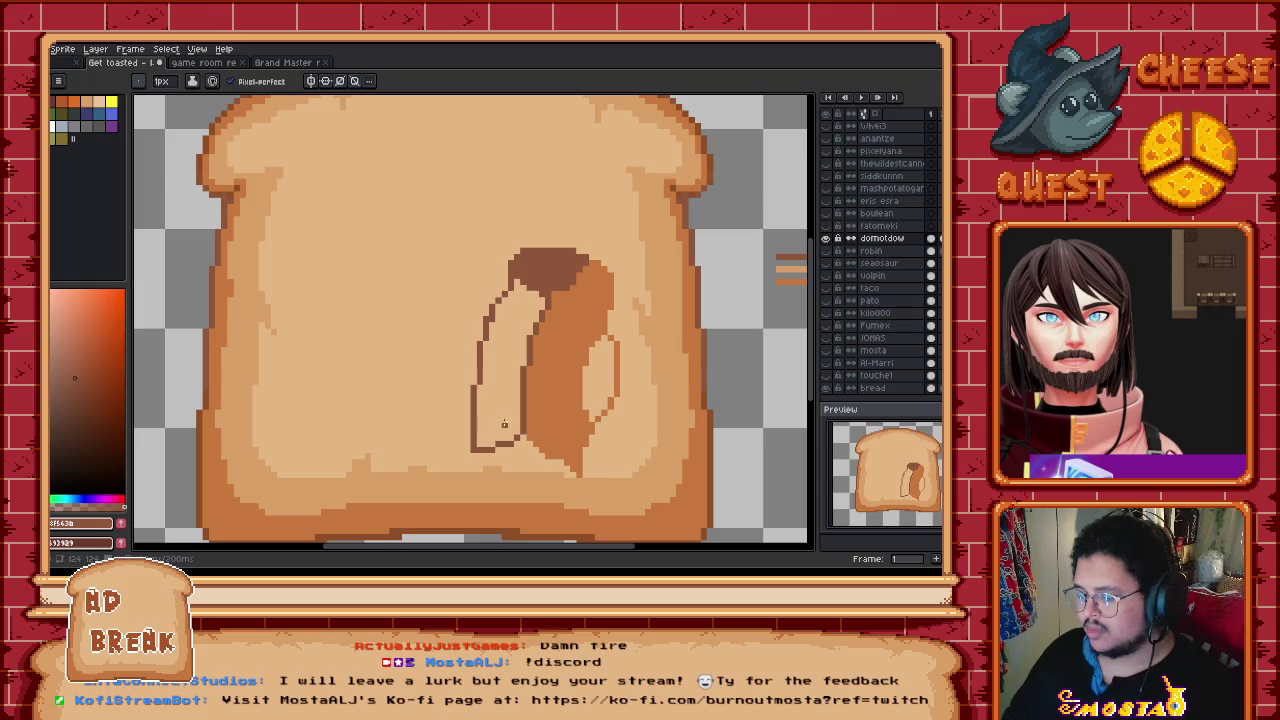
{"action": "key", "text": "g"}
{"action": "left_click", "coordinate": [519, 411]}
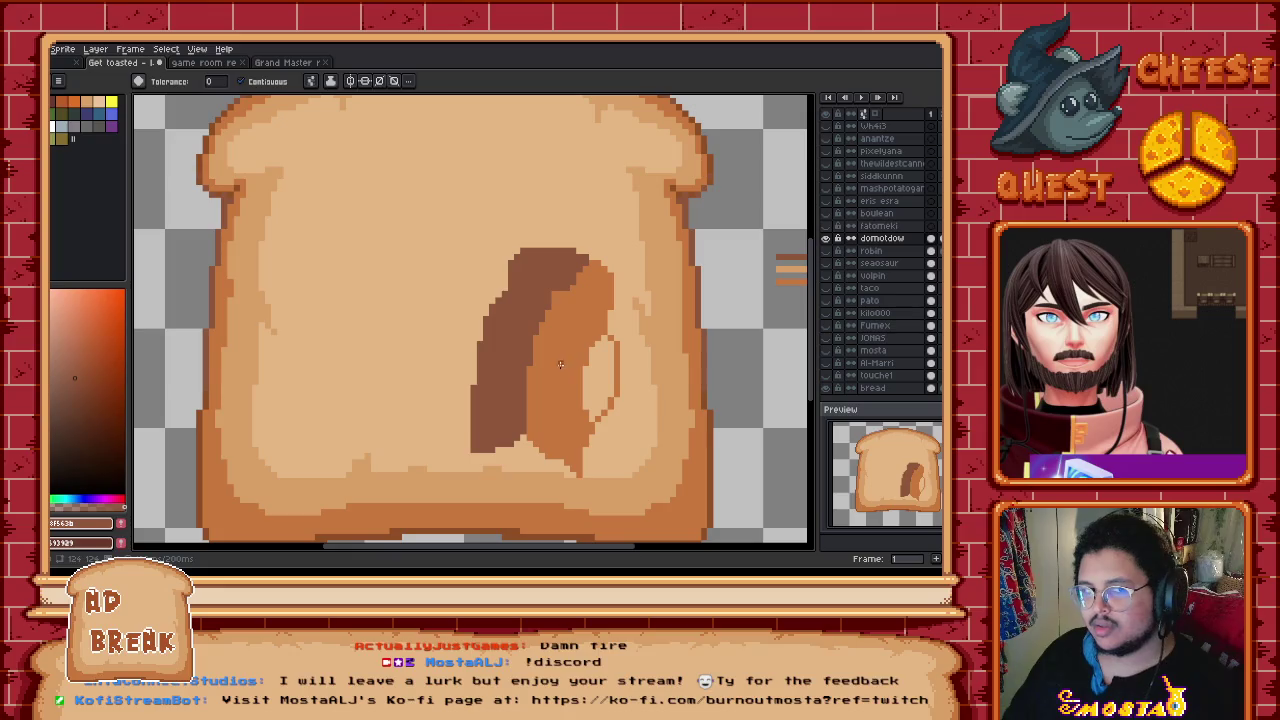
Step: Select a rectangle around the brown shape, clear it from the toast, and deselect
{"action": "key", "text": "m"}
{"action": "left_click_drag", "start_coordinate": [431, 208], "coordinate": [641, 486]}
{"action": "key", "text": "Right"}
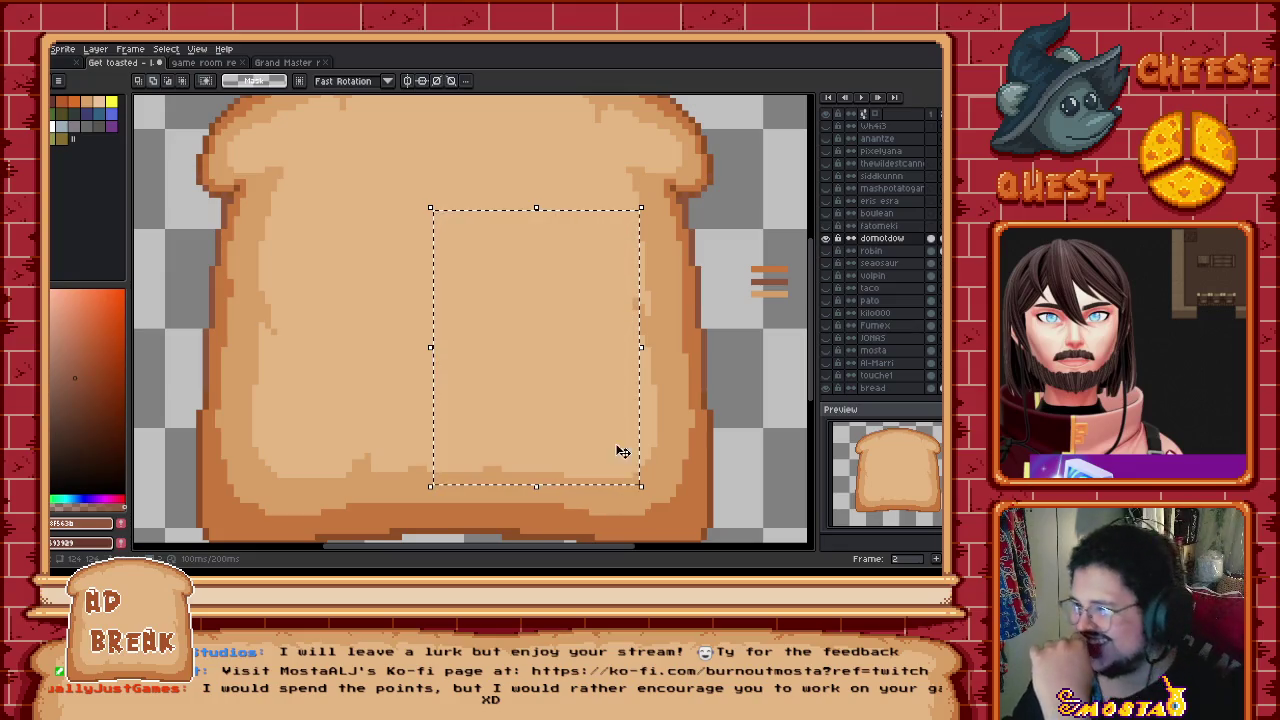
{"action": "key", "text": "ctrl+d"}
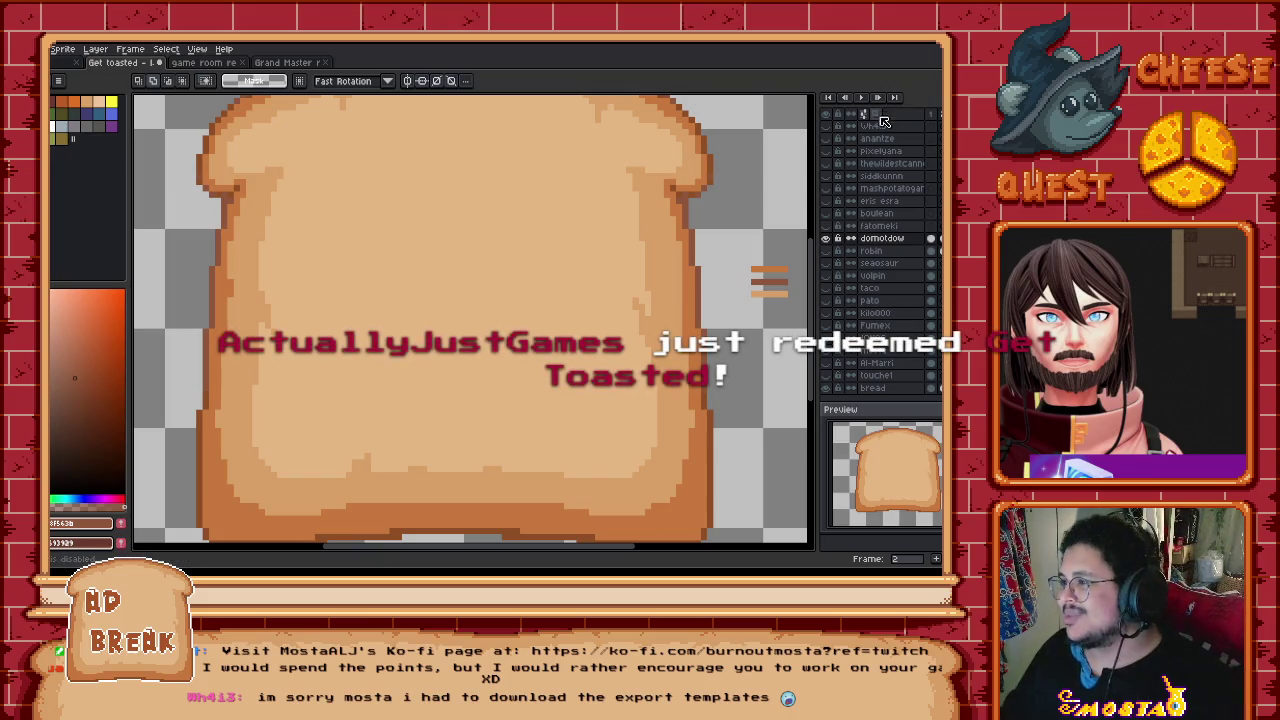
{"action": "right_click", "coordinate": [890, 127]}
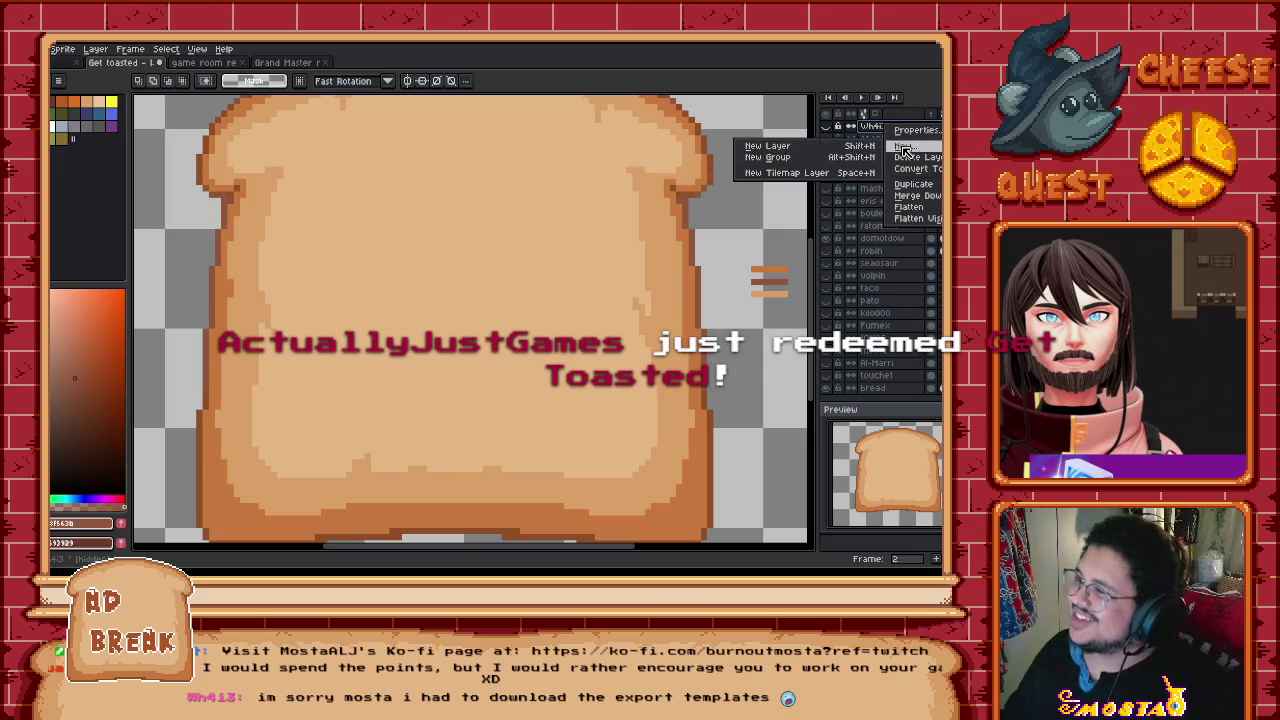
Step: Add a new layer and name it with the chatter's username in Layer Properties
{"action": "left_click", "coordinate": [862, 148]}
{"action": "double_click", "coordinate": [900, 127]}
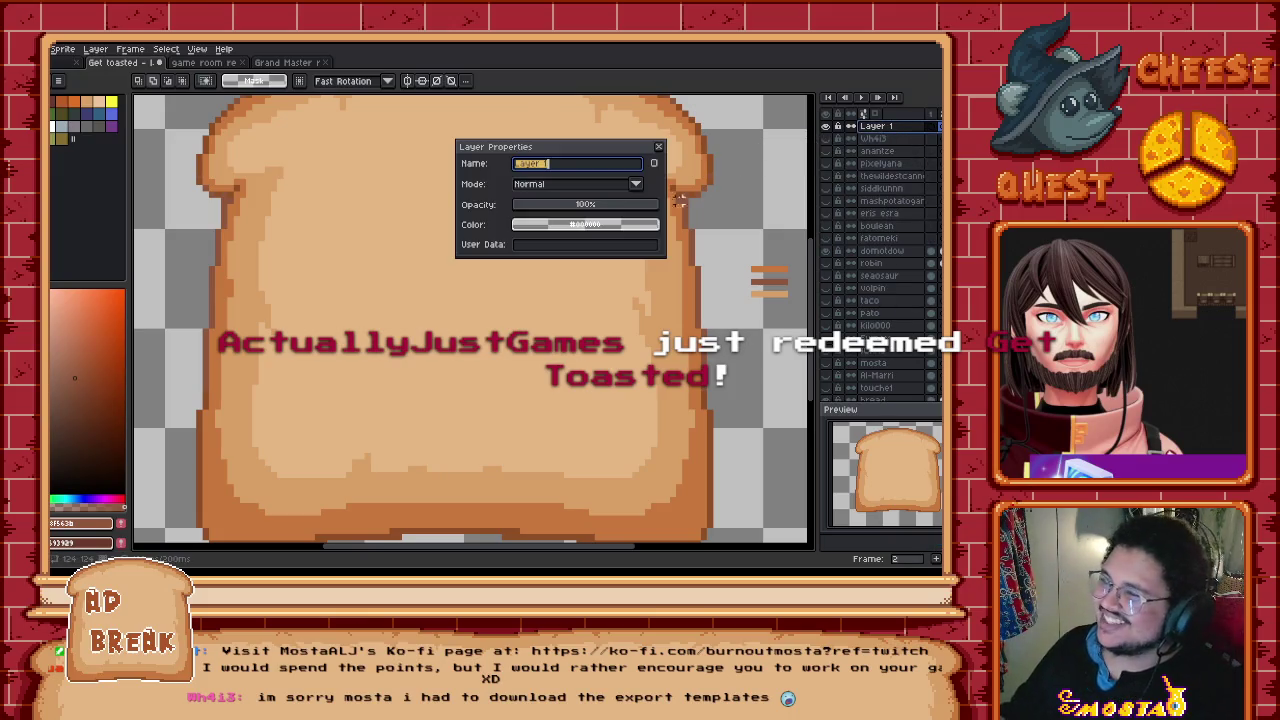
{"action": "type", "text": "ActuallyJust"}
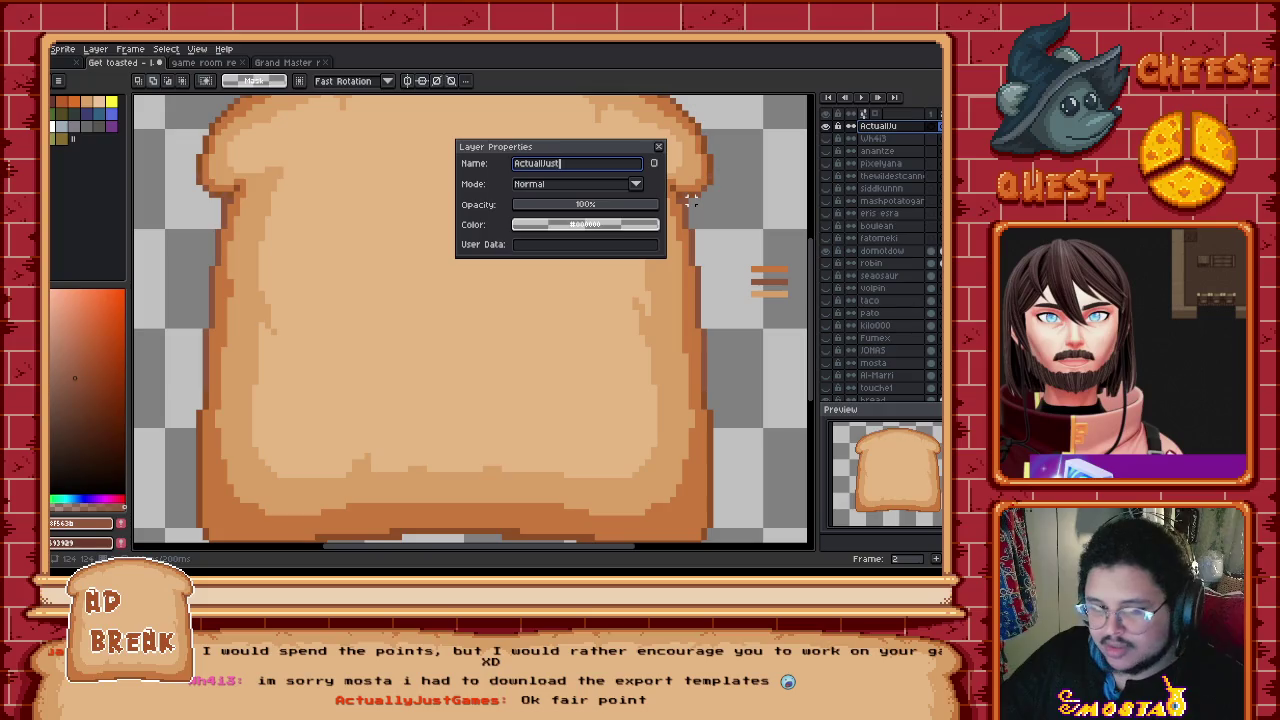
{"action": "type", "text": "Games"}
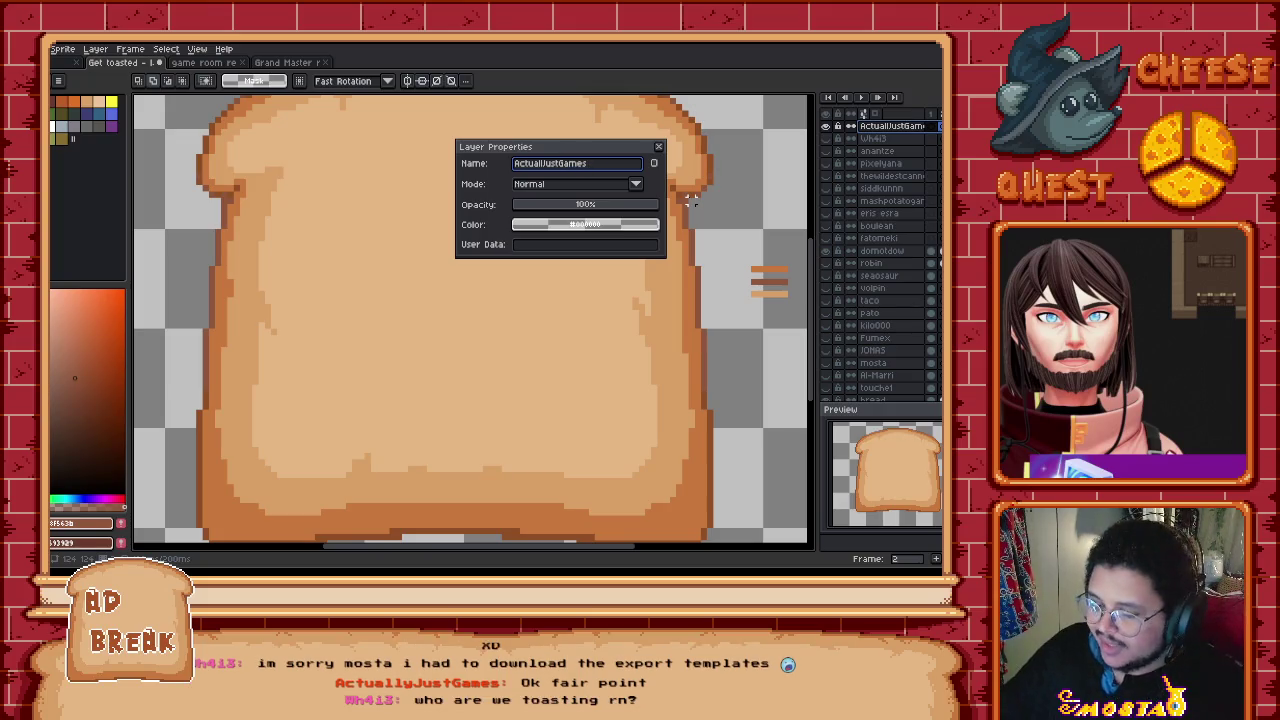
{"action": "type", "text": " A/G"}
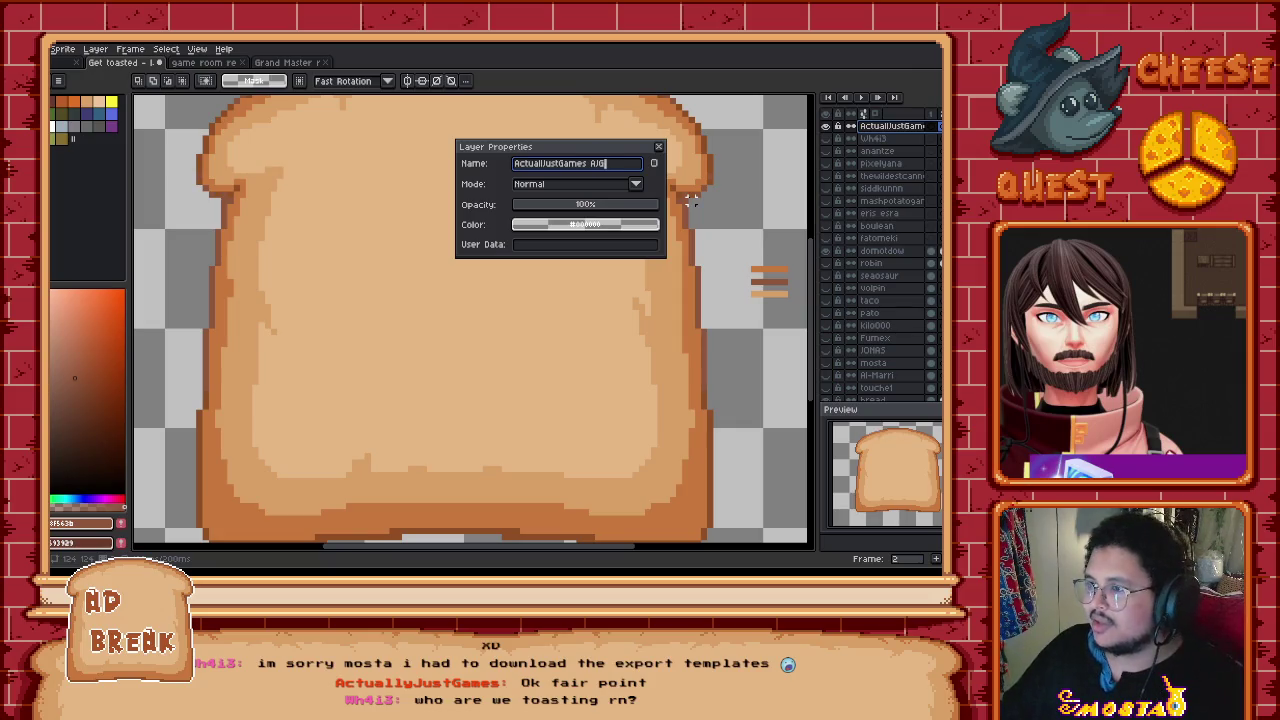
{"action": "key", "text": "Return"}
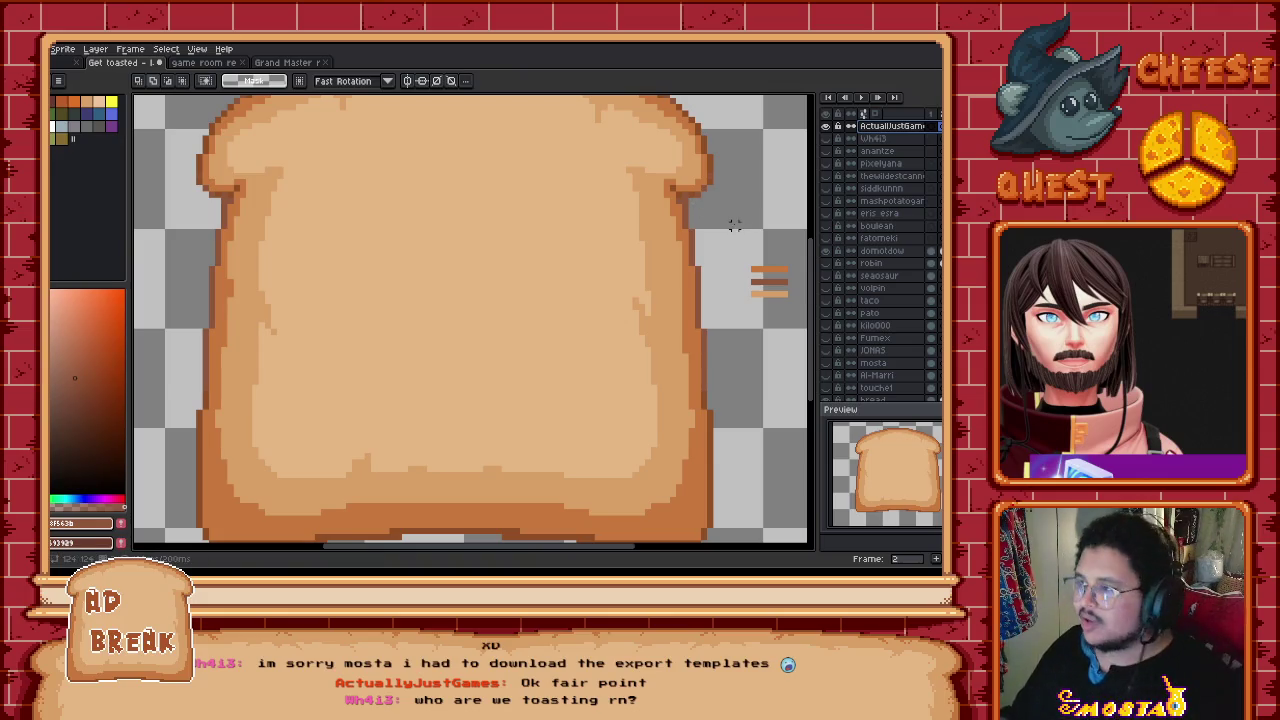
{"action": "double_click", "coordinate": [890, 126]}
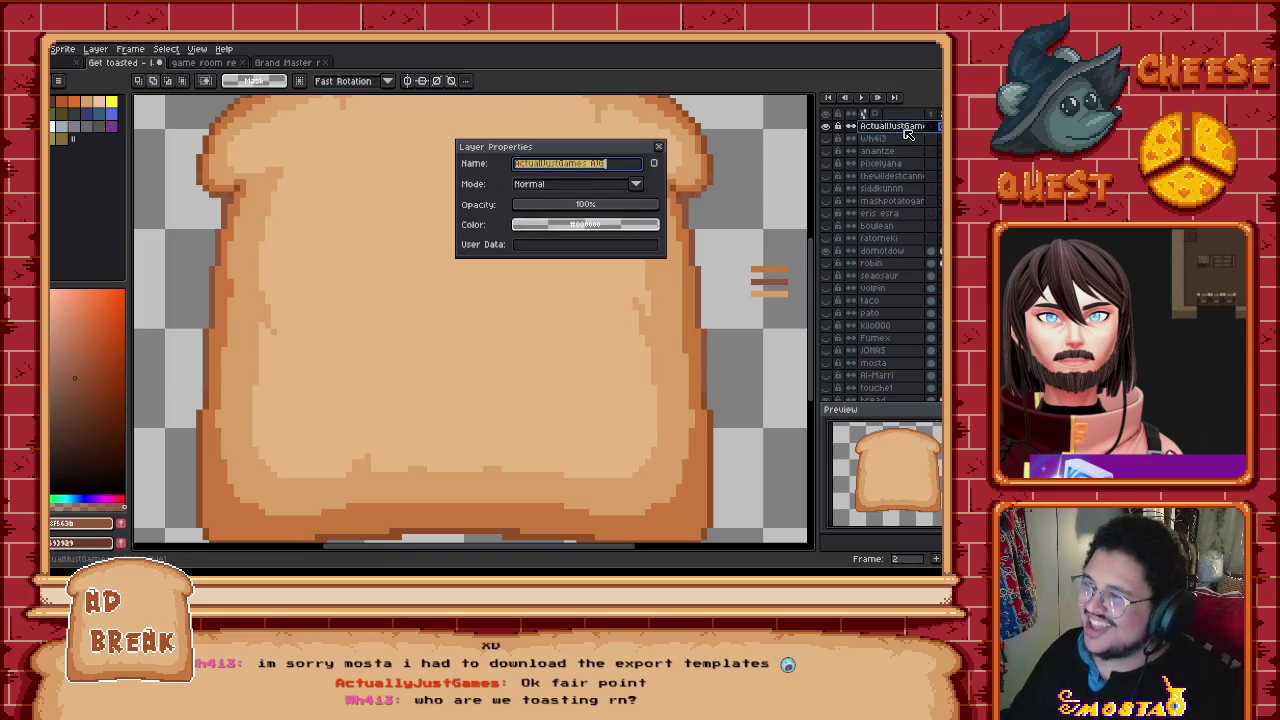
{"action": "left_click", "coordinate": [614, 165]}
{"action": "type", "text": "AJ"}
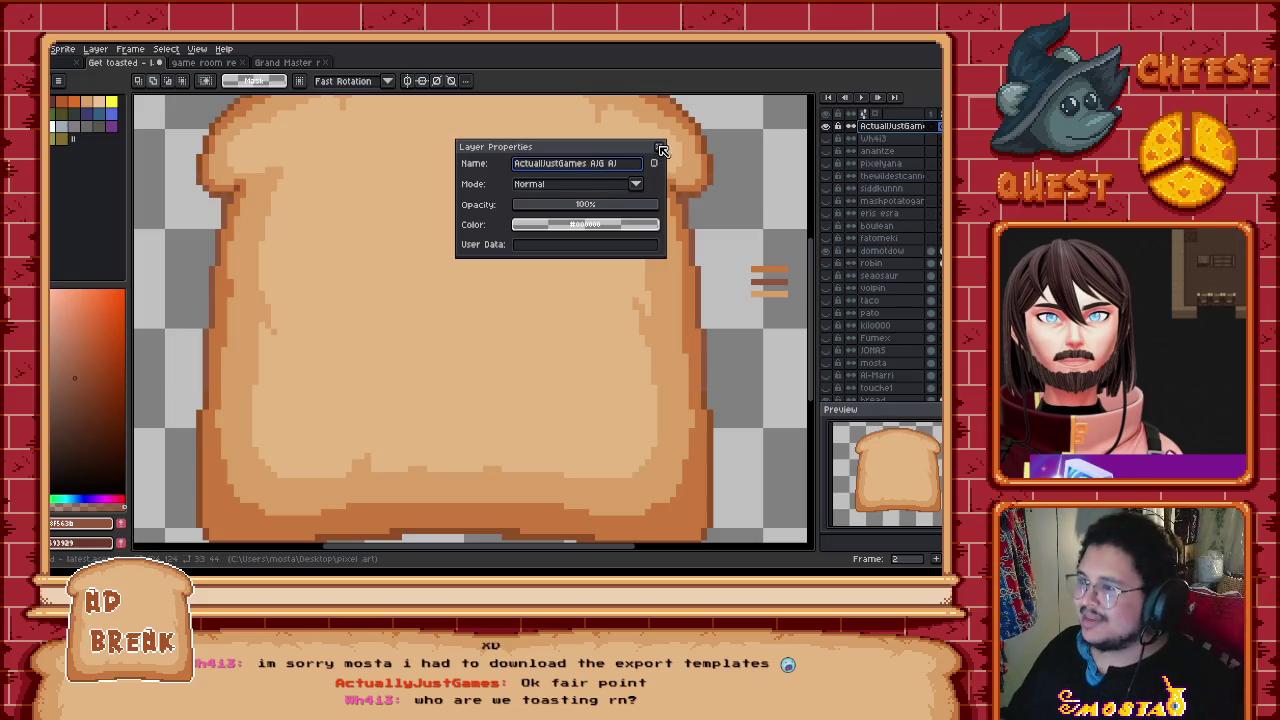
{"action": "left_click", "coordinate": [659, 148]}
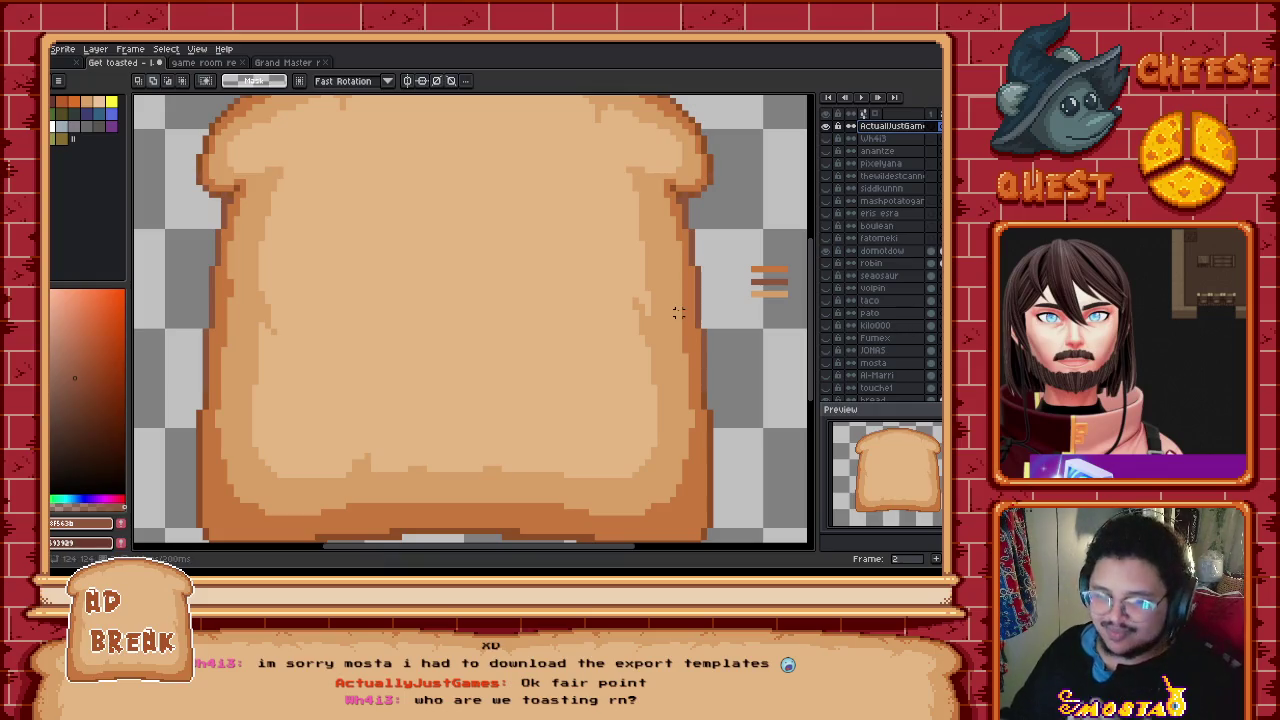
Step: Switch back to the domotdow layer and nudge the canvas view slightly
{"action": "left_click", "coordinate": [879, 254]}
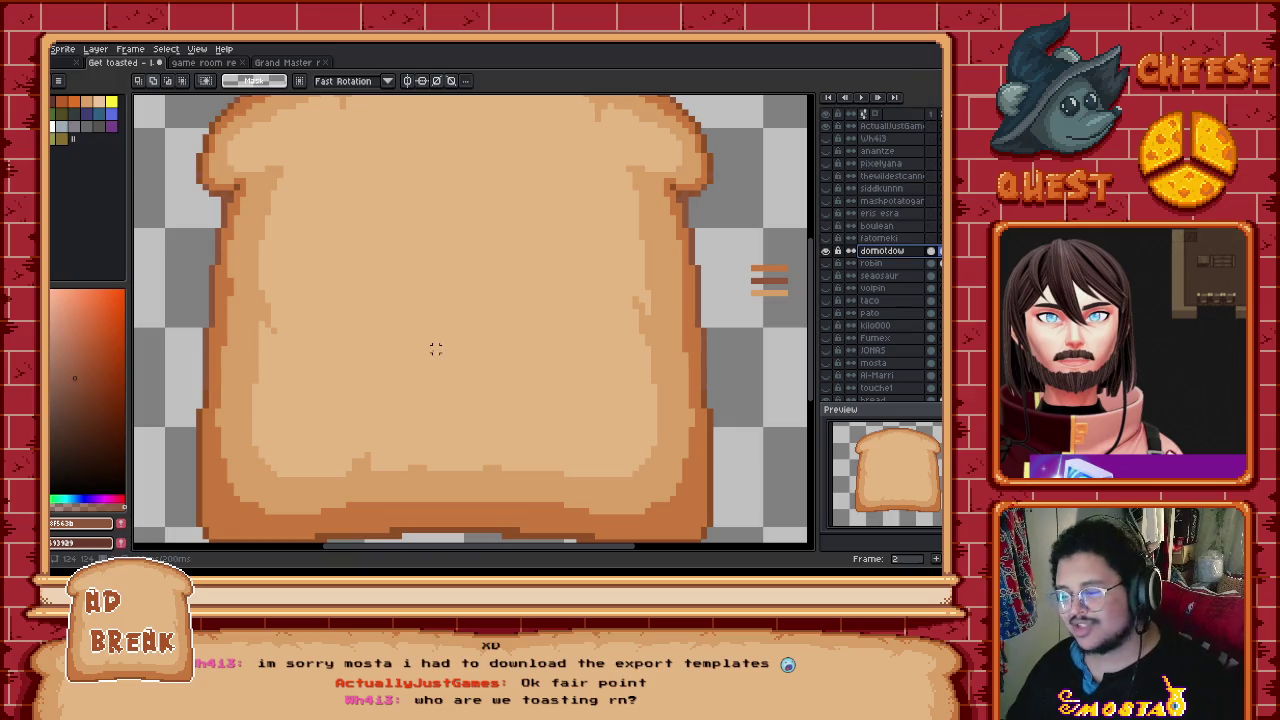
{"action": "left_click_drag", "start_coordinate": [432, 343], "coordinate": [438, 340]}
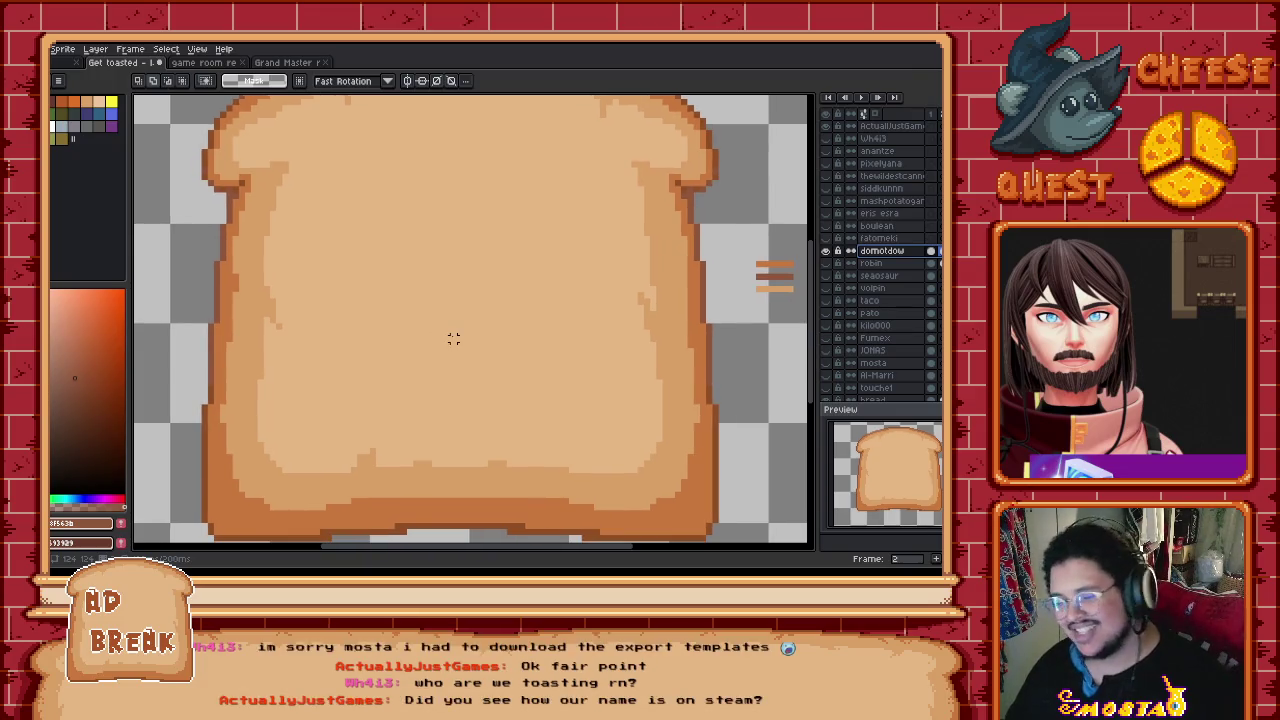
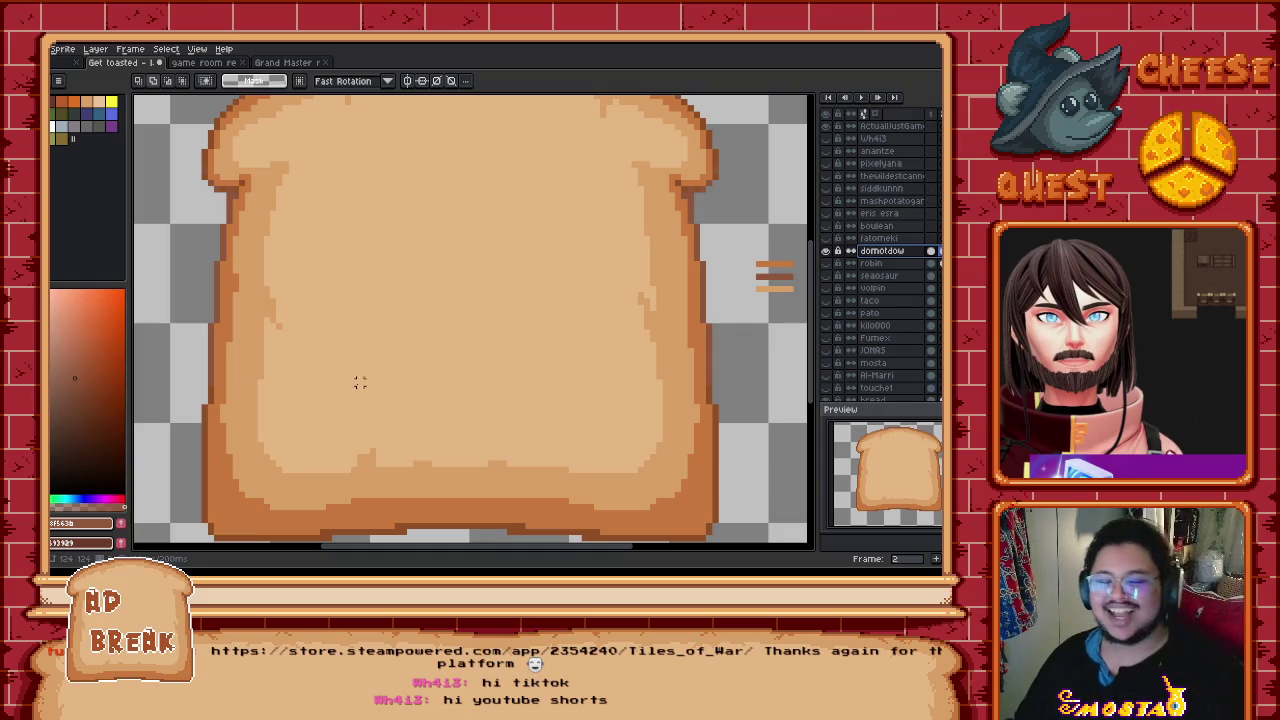
Step: Enlarge the layers list to reveal the bread layer and switch to the Paint Bucket tool
{"action": "left_click_drag", "start_coordinate": [469, 323], "coordinate": [426, 391]}
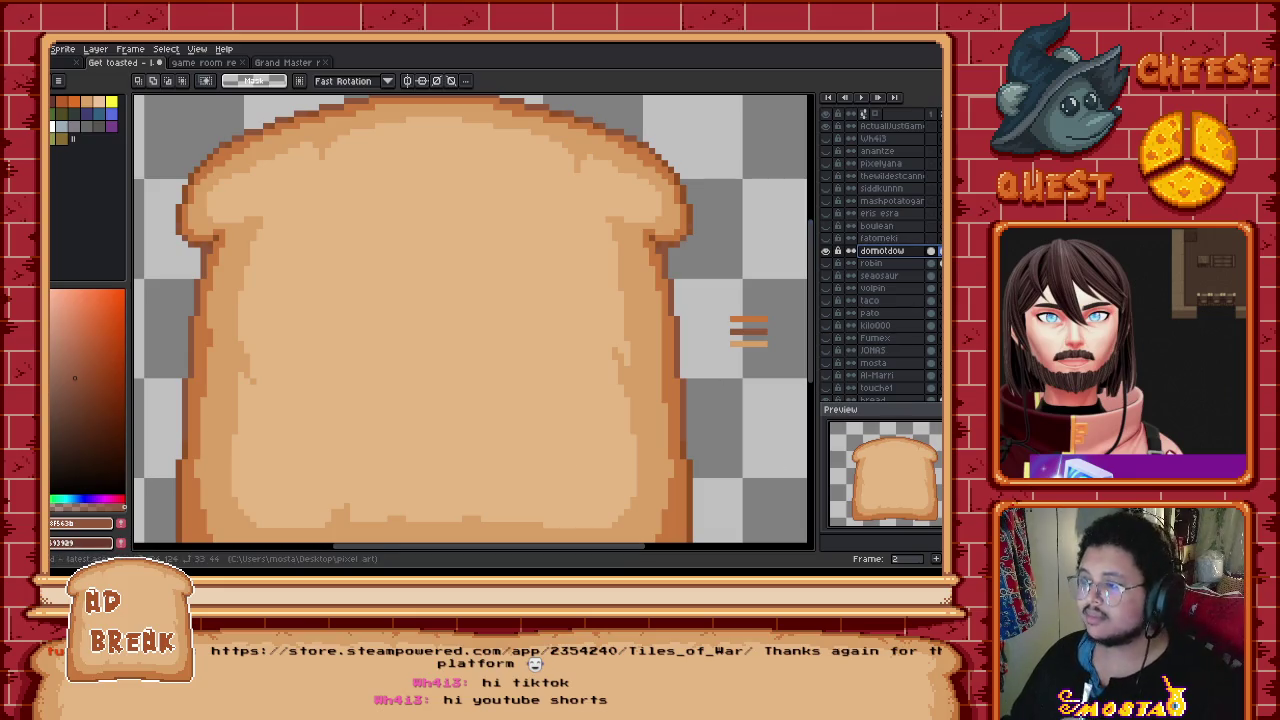
{"action": "left_click_drag", "start_coordinate": [870, 404], "coordinate": [871, 429]}
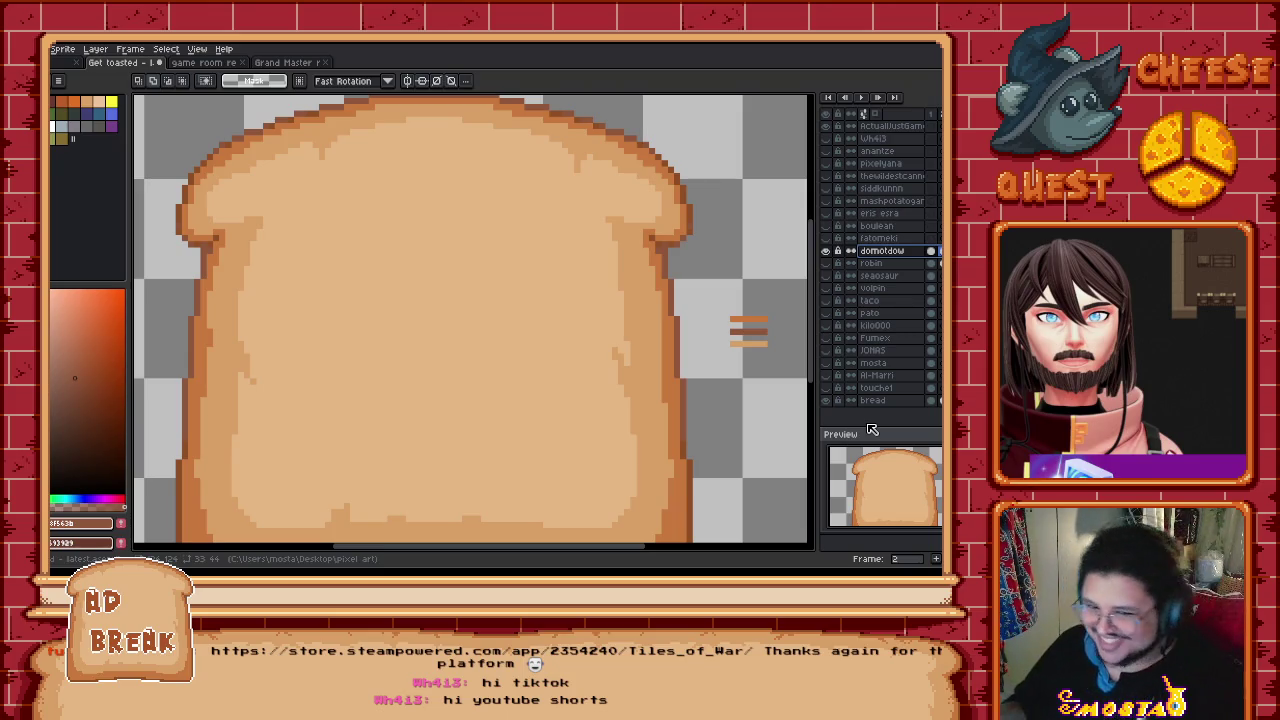
{"action": "key", "text": "g"}
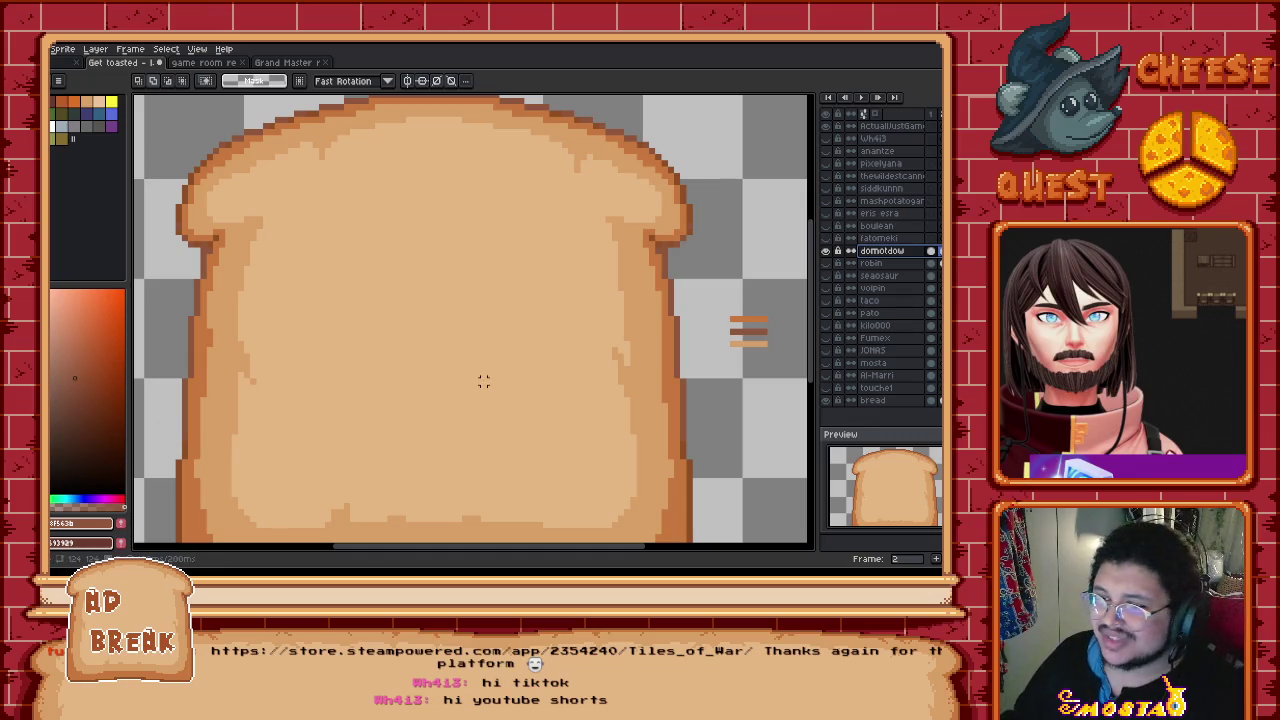
{"action": "left_click_drag", "start_coordinate": [465, 381], "coordinate": [509, 374]}
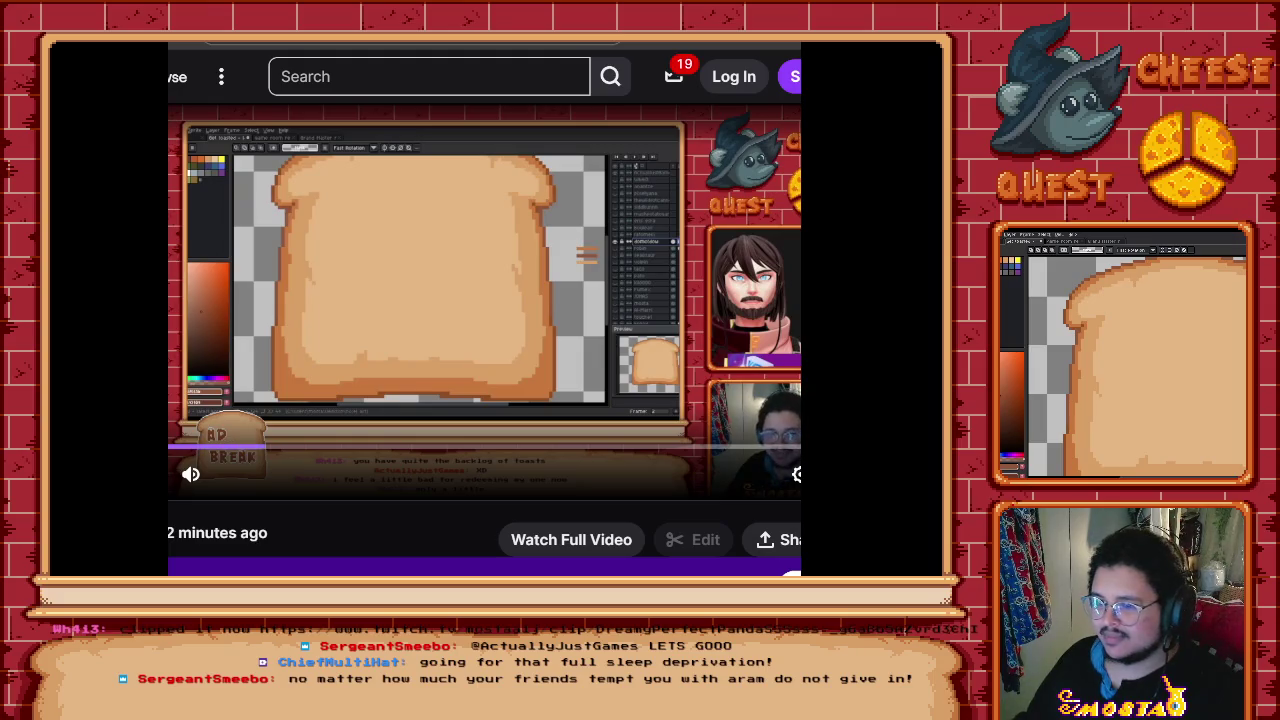
Step: Briefly pause and resume the Twitch clip, then set its volume to 57%
{"action": "key", "text": "space"}
{"action": "left_click", "coordinate": [595, 490]}
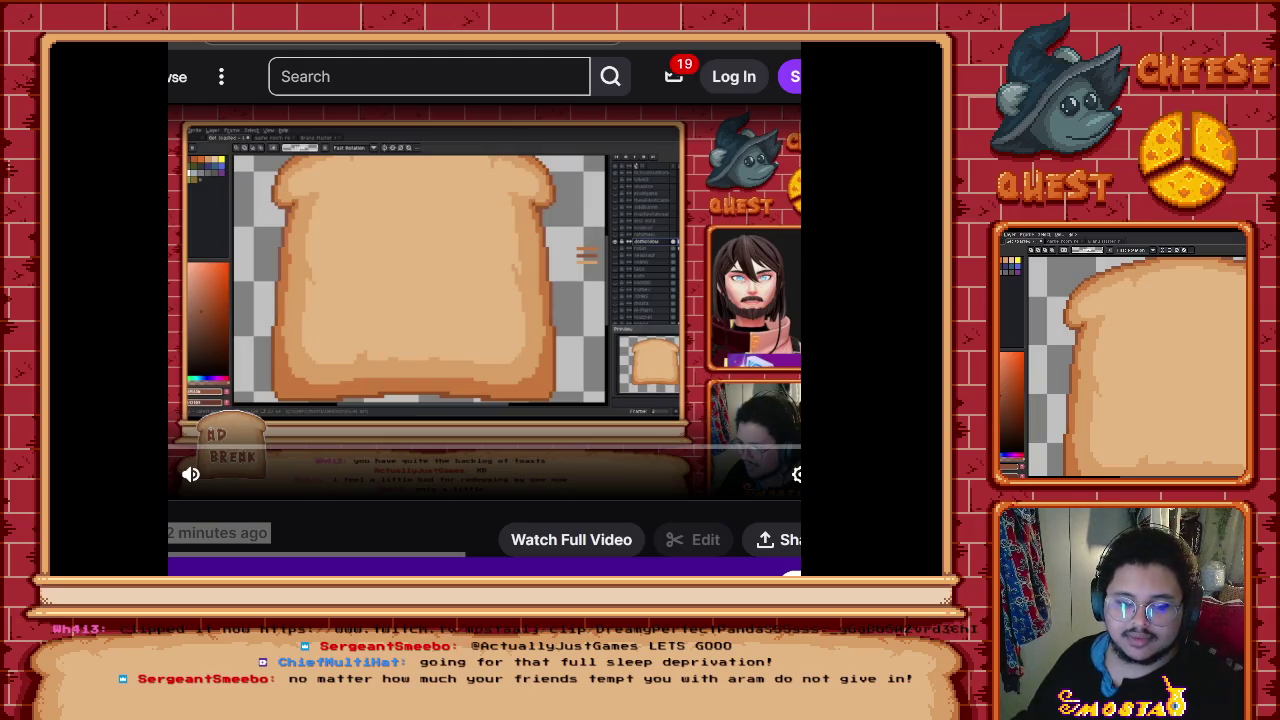
{"action": "left_click", "coordinate": [257, 474]}
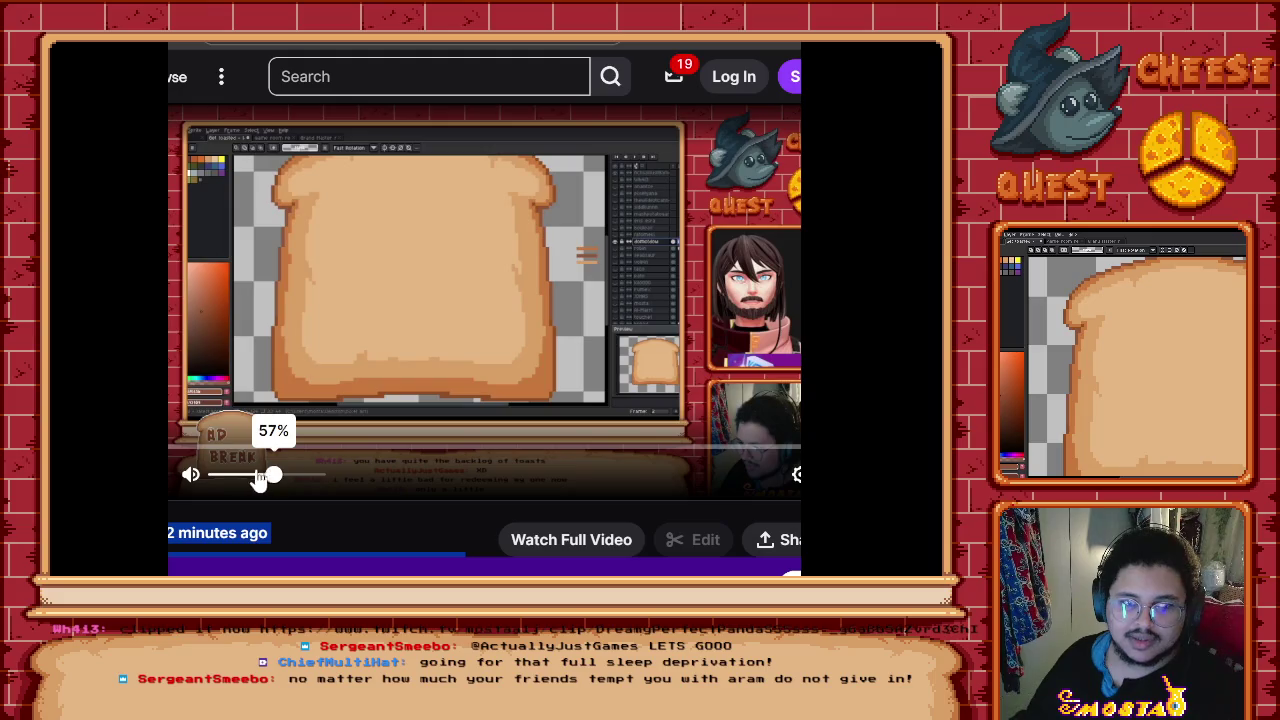
{"action": "left_click", "coordinate": [228, 490]}
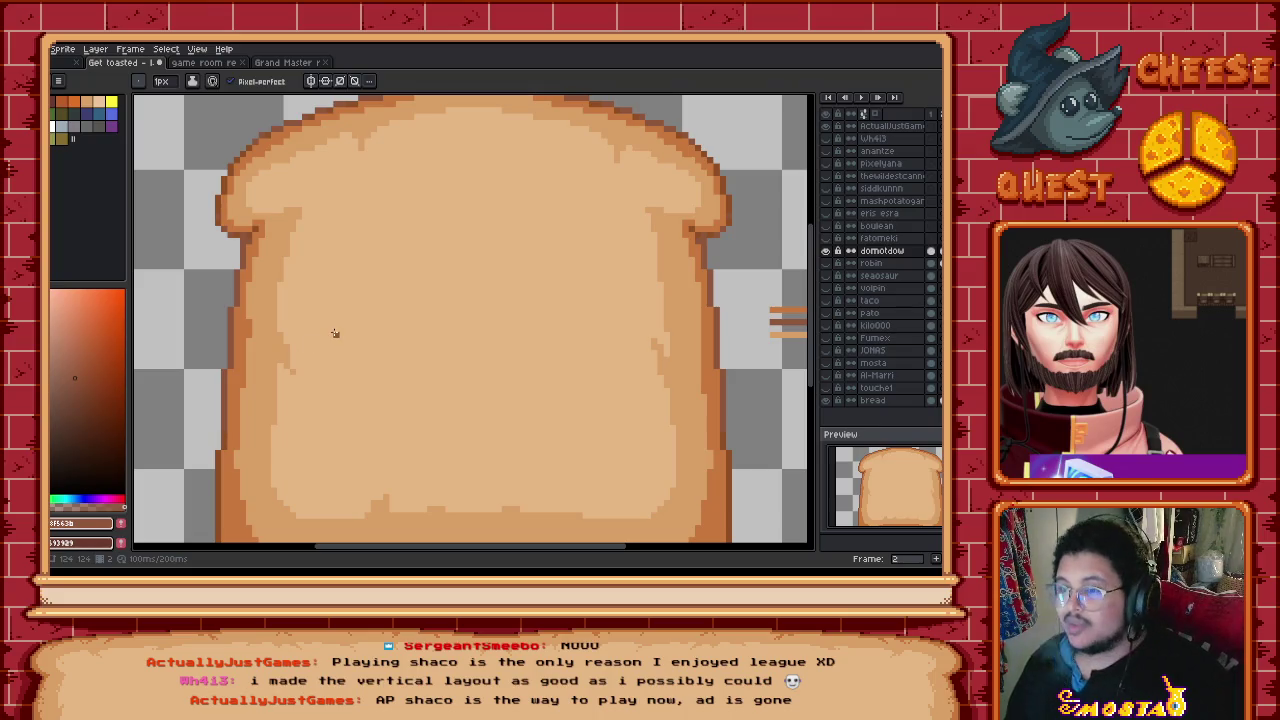
Step: Scroll and pan the canvas so the entire toast slice is centred in view
{"action": "scroll", "coordinate": [338, 294], "scroll_direction": "right", "scroll_amount": 3}
{"action": "scroll", "coordinate": [338, 294], "scroll_direction": "left", "scroll_amount": 3}
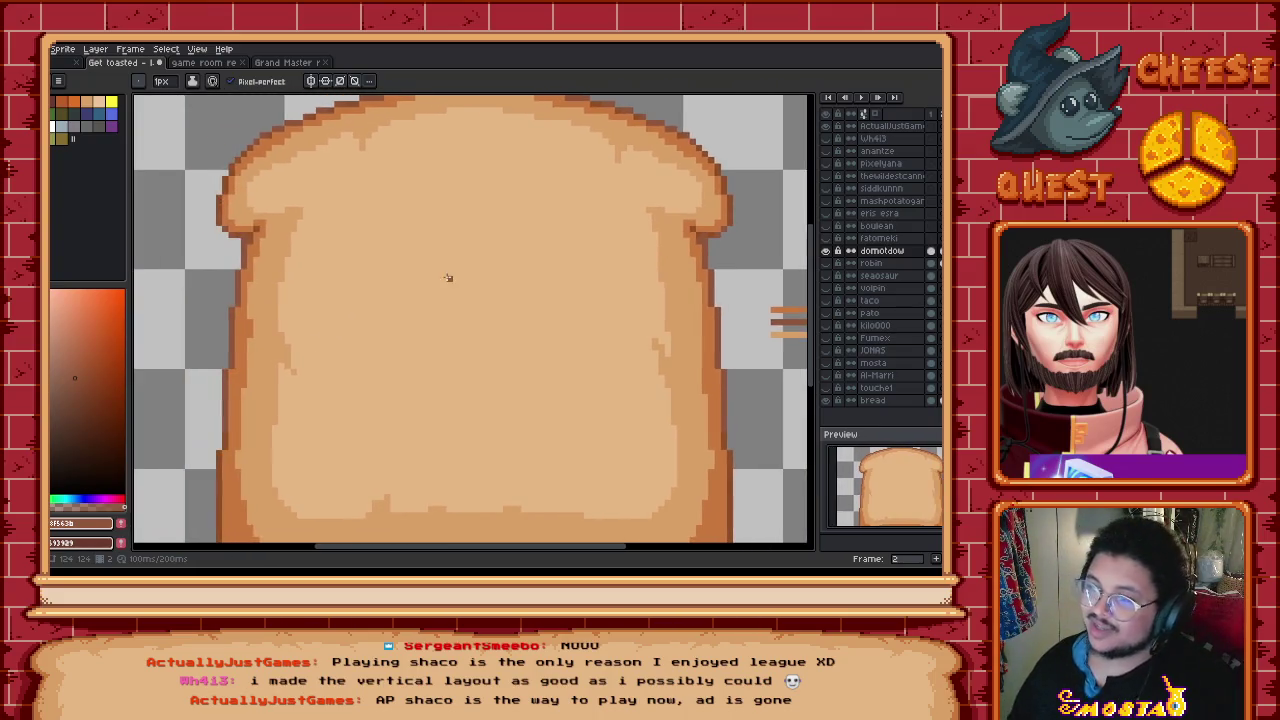
{"action": "scroll", "coordinate": [330, 335], "scroll_direction": "left", "scroll_amount": 1}
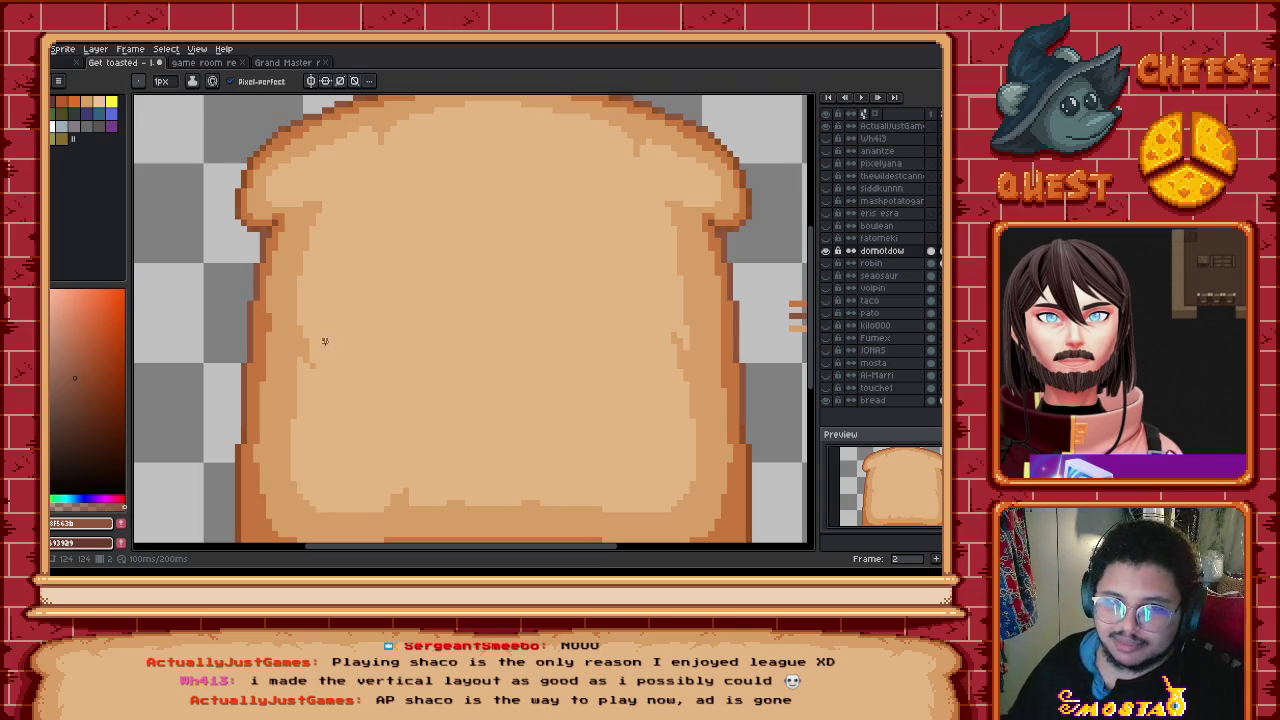
{"action": "scroll", "coordinate": [374, 340], "scroll_direction": "right", "scroll_amount": 1}
{"action": "scroll", "coordinate": [436, 322], "scroll_direction": "right", "scroll_amount": 1}
{"action": "left_click_drag", "start_coordinate": [436, 322], "coordinate": [405, 324]}
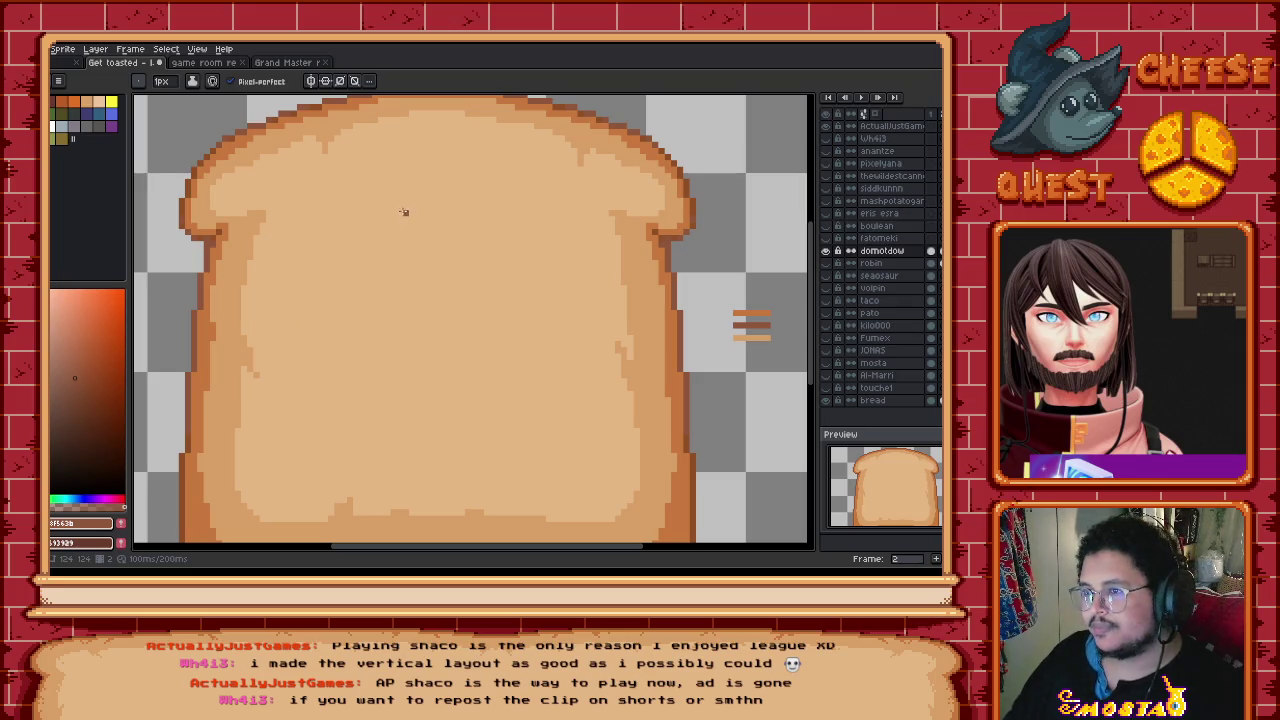
Step: With vertical symmetry on, paint a dark brown spot at top centre, then pick lighter orange
{"action": "left_click", "coordinate": [311, 81]}
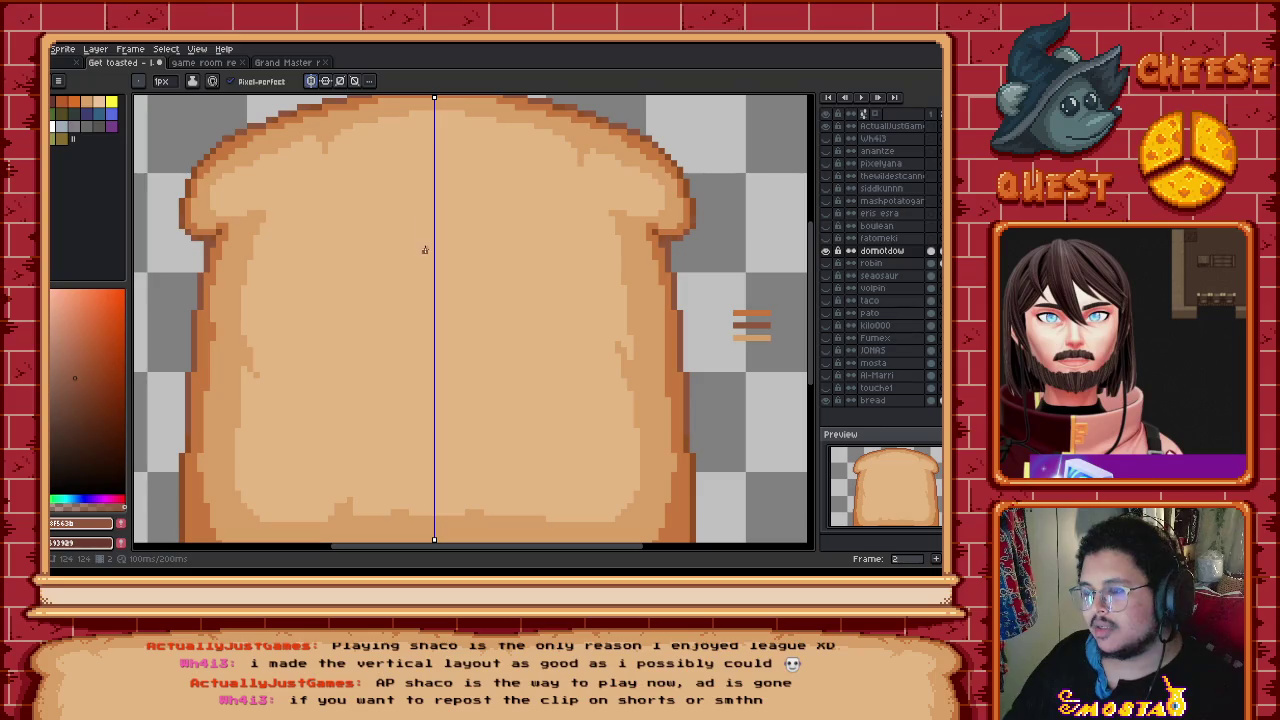
{"action": "mouse_move", "coordinate": [411, 237]}
{"action": "left_mouse_down"}
{"action": "mouse_move", "coordinate": [432, 265]}
{"action": "mouse_move", "coordinate": [413, 242]}
{"action": "mouse_move", "coordinate": [422, 236]}
{"action": "left_mouse_up"}
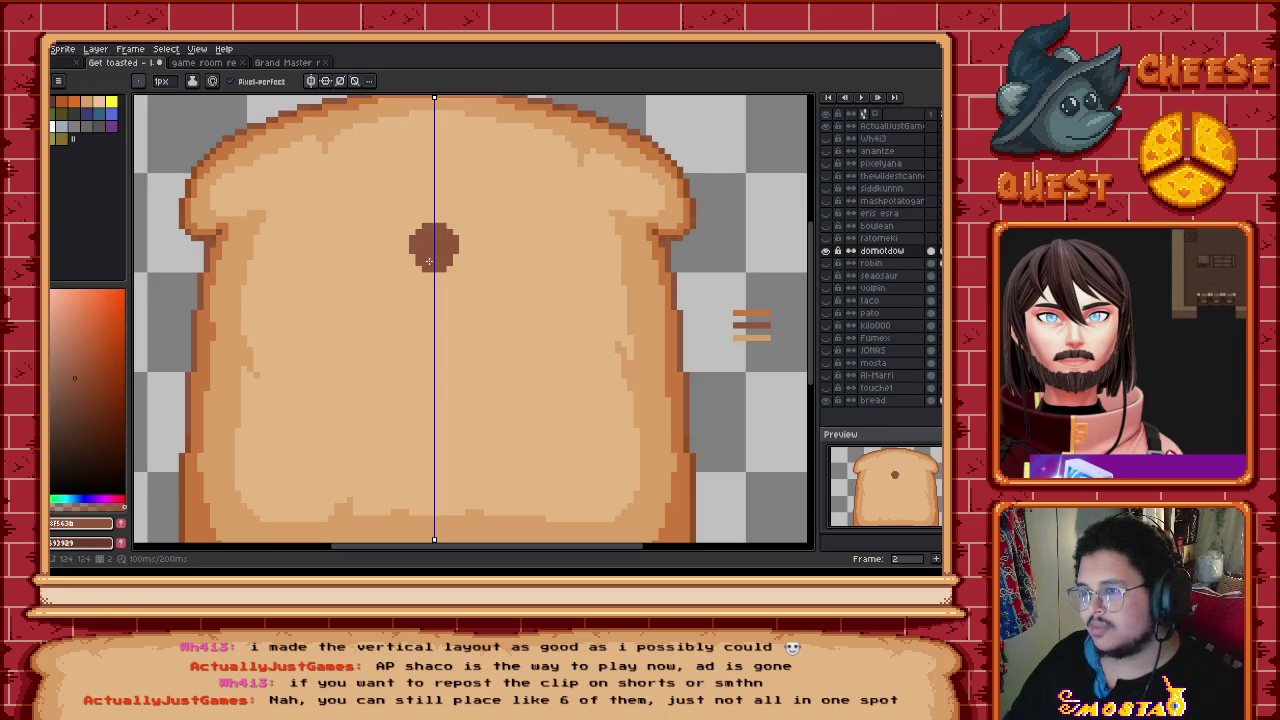
{"action": "key", "text": "i"}
{"action": "left_click", "coordinate": [757, 328]}
{"action": "key", "text": "b"}
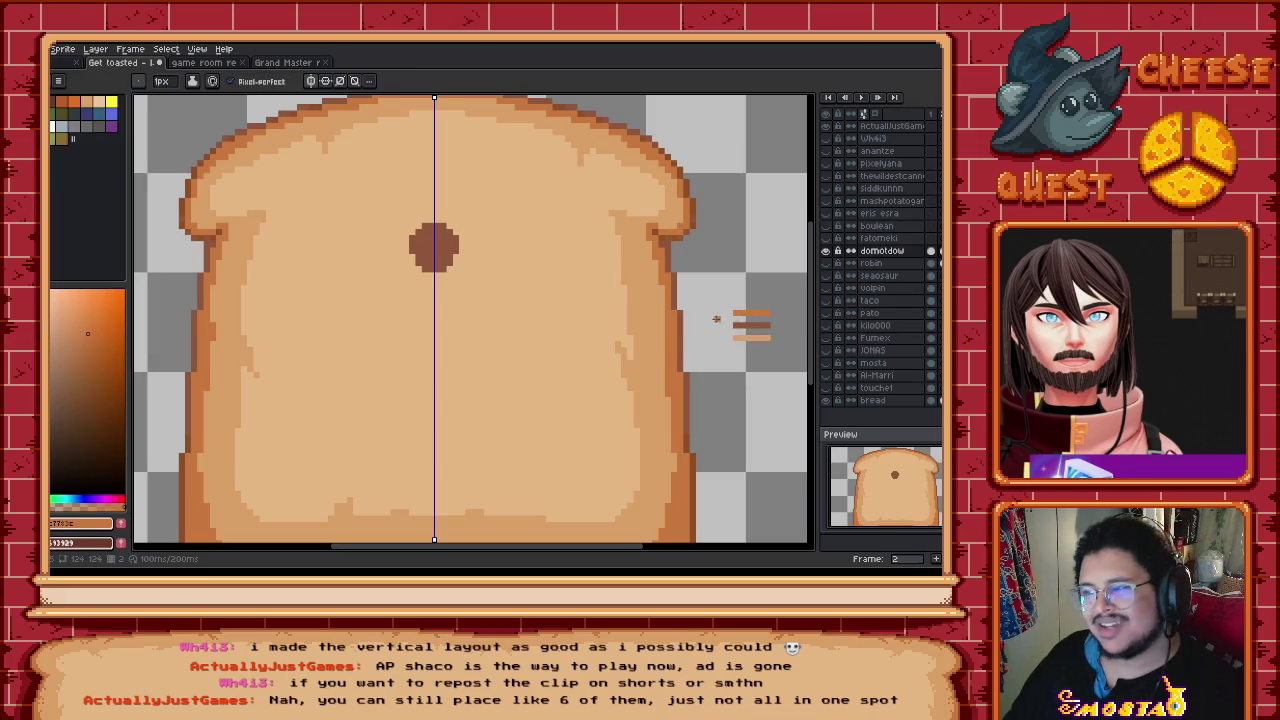